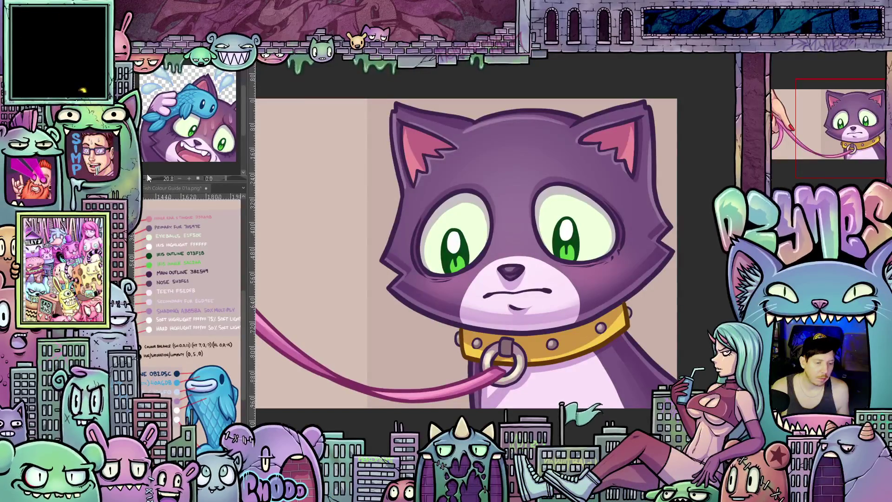
Load the Elf poster into the Sub View, zoomed and centred on the green costume and hat
{"action": "left_click", "coordinate": [120, 65]}
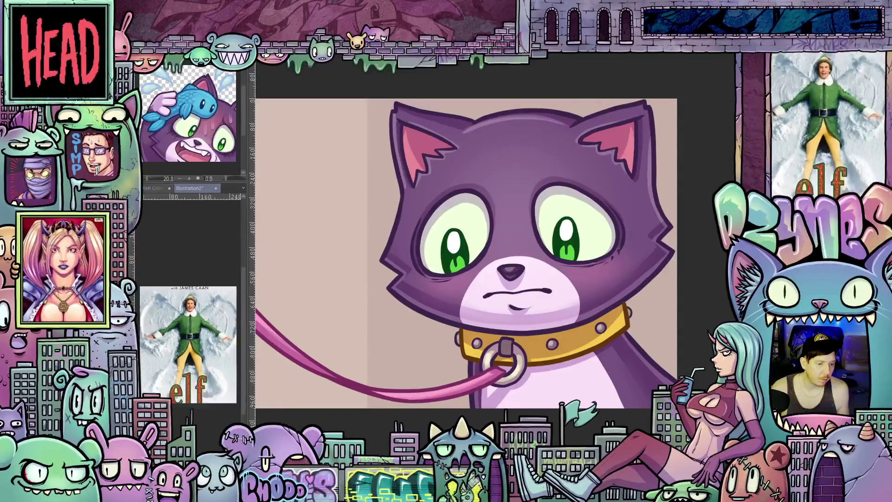
{"action": "scroll", "coordinate": [198, 299], "scroll_direction": "up", "scroll_amount": 5}
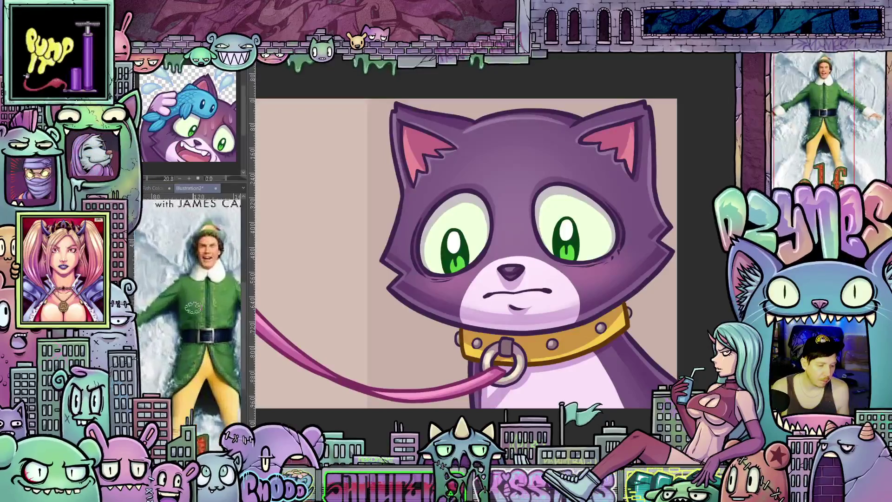
{"action": "scroll", "coordinate": [198, 298], "scroll_direction": "down", "scroll_amount": 2}
{"action": "left_click_drag", "start_coordinate": [210, 290], "coordinate": [194, 281]}
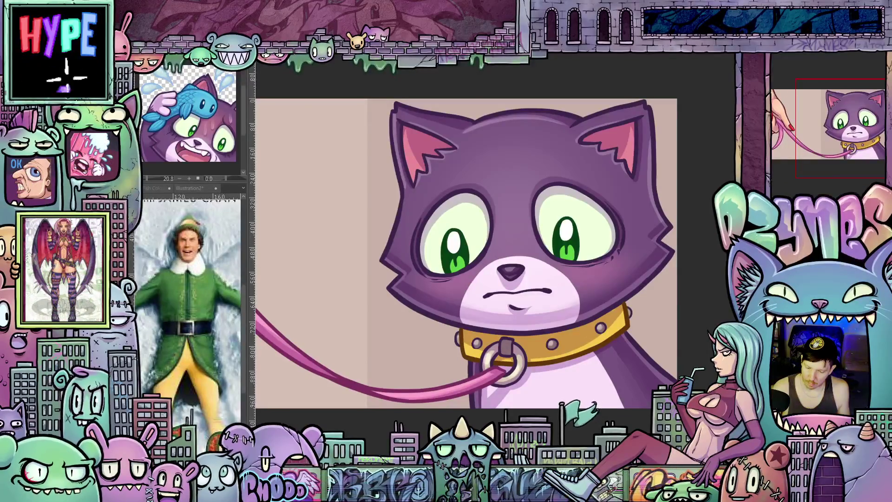
{"action": "key", "text": "ctrl+z"}
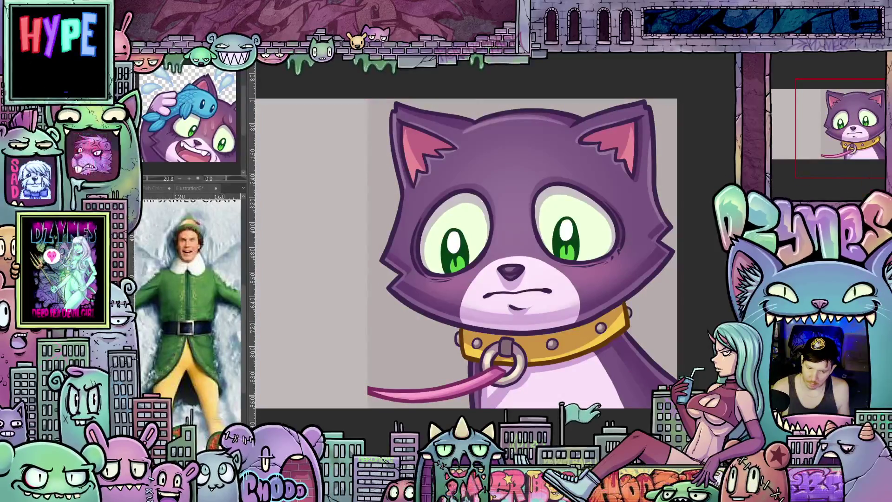
Zoom the canvas in slightly on the purple cat against its grey background
{"action": "scroll", "coordinate": [628, 370], "scroll_direction": "down", "scroll_amount": 5}
{"action": "scroll", "coordinate": [628, 369], "scroll_direction": "up", "scroll_amount": 5}
{"action": "scroll", "coordinate": [649, 375], "scroll_direction": "up", "scroll_amount": 1}
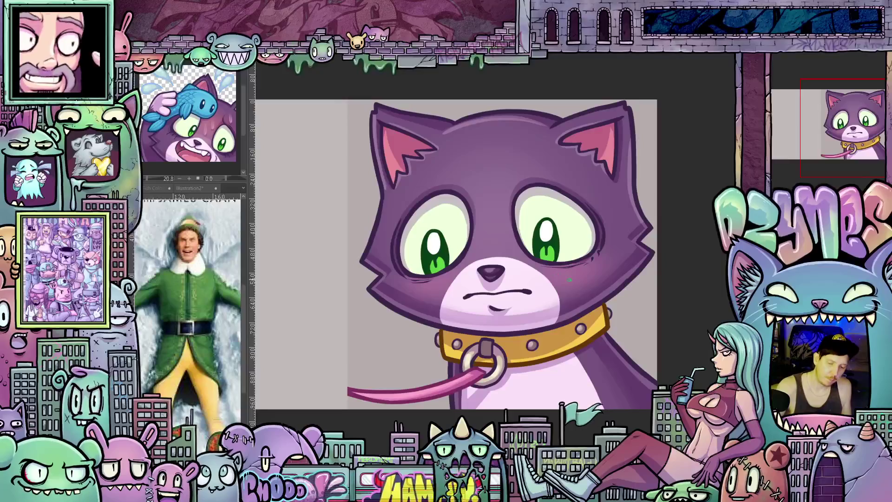
Sketch the blue hat brim line across the cat's forehead on a tilted canvas
{"action": "left_click_drag", "start_coordinate": [534, 233], "coordinate": [518, 255]}
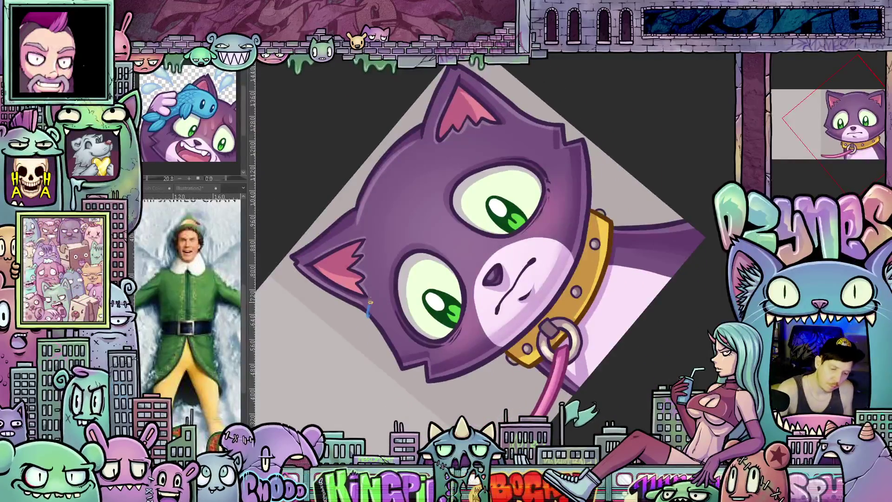
{"action": "left_click_drag", "start_coordinate": [370, 310], "coordinate": [382, 263]}
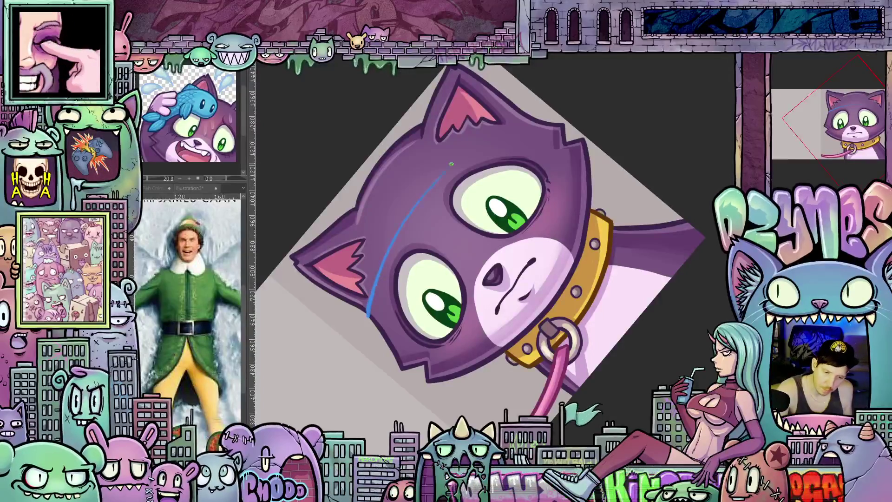
{"action": "left_click_drag", "start_coordinate": [443, 178], "coordinate": [534, 123]}
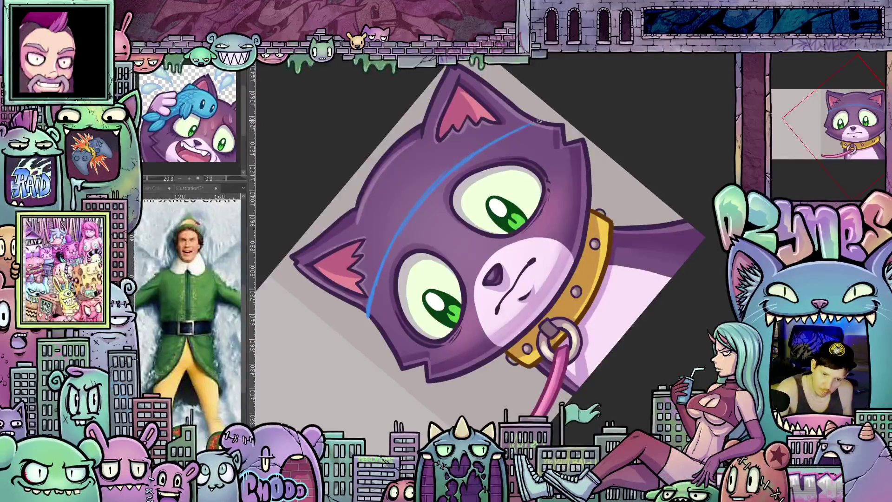
{"action": "mouse_move", "coordinate": [571, 199]}
{"action": "left_mouse_down"}
{"action": "mouse_move", "coordinate": [576, 261]}
{"action": "mouse_move", "coordinate": [559, 366]}
{"action": "mouse_move", "coordinate": [571, 341]}
{"action": "left_mouse_up"}
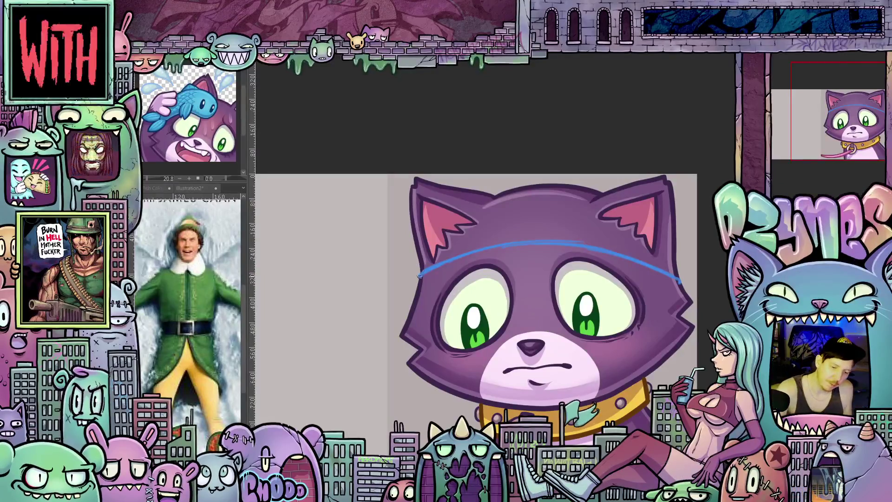
Sketch the hat's left and right sides rising from the brim above the ears
{"action": "left_click_drag", "start_coordinate": [415, 275], "coordinate": [418, 260]}
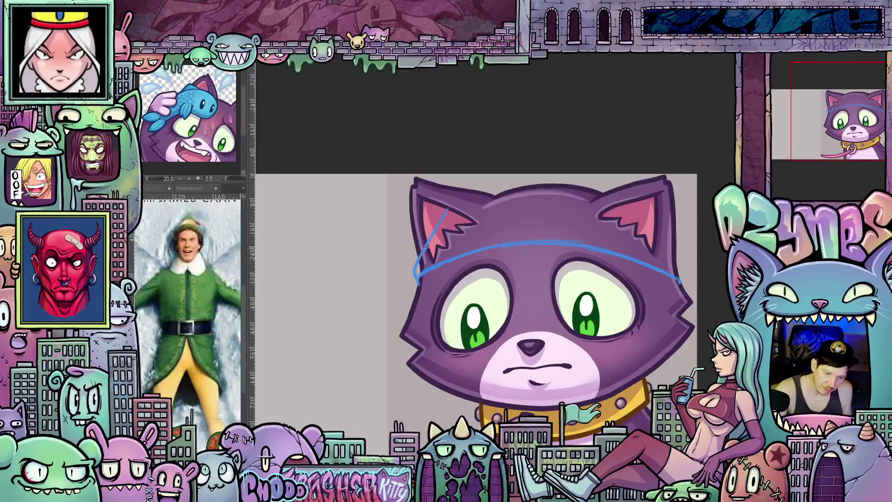
{"action": "left_click_drag", "start_coordinate": [459, 198], "coordinate": [493, 171]}
{"action": "left_click_drag", "start_coordinate": [636, 323], "coordinate": [485, 387]}
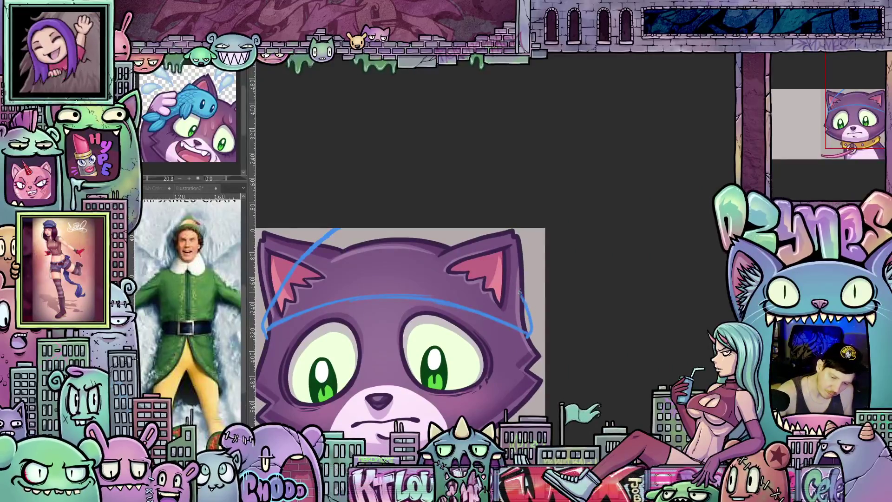
{"action": "left_click_drag", "start_coordinate": [522, 295], "coordinate": [509, 261]}
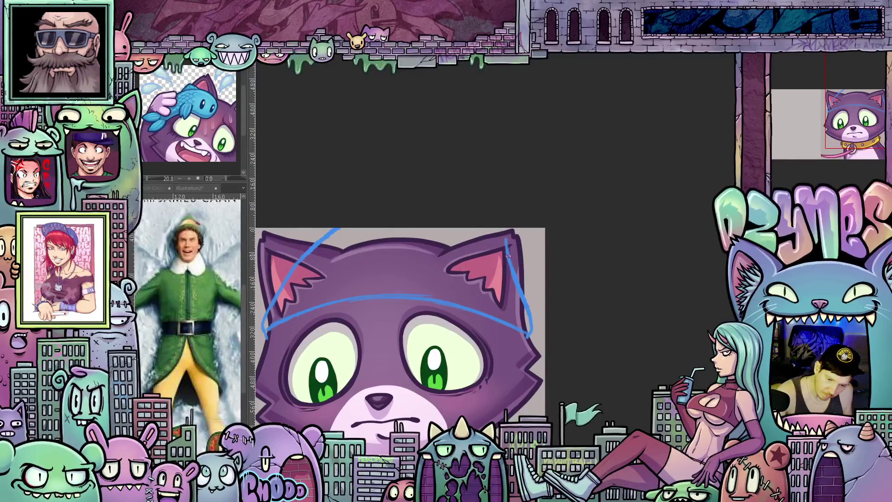
Lasso the ears and head above the brim and delete them
{"action": "mouse_move", "coordinate": [550, 333]}
{"action": "left_mouse_down"}
{"action": "mouse_move", "coordinate": [597, 259]}
{"action": "mouse_move", "coordinate": [602, 283]}
{"action": "mouse_move", "coordinate": [571, 316]}
{"action": "left_mouse_up"}
{"action": "left_click_drag", "start_coordinate": [290, 292], "coordinate": [409, 317]}
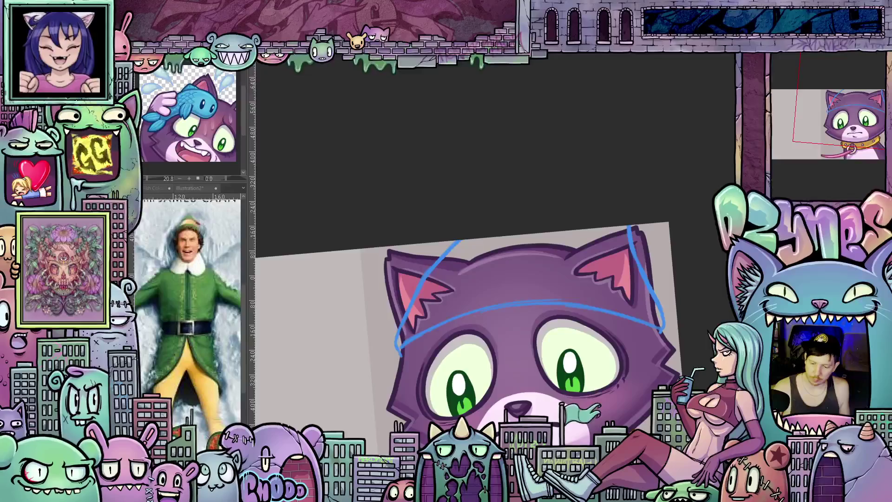
{"action": "left_click_drag", "start_coordinate": [667, 368], "coordinate": [711, 345]}
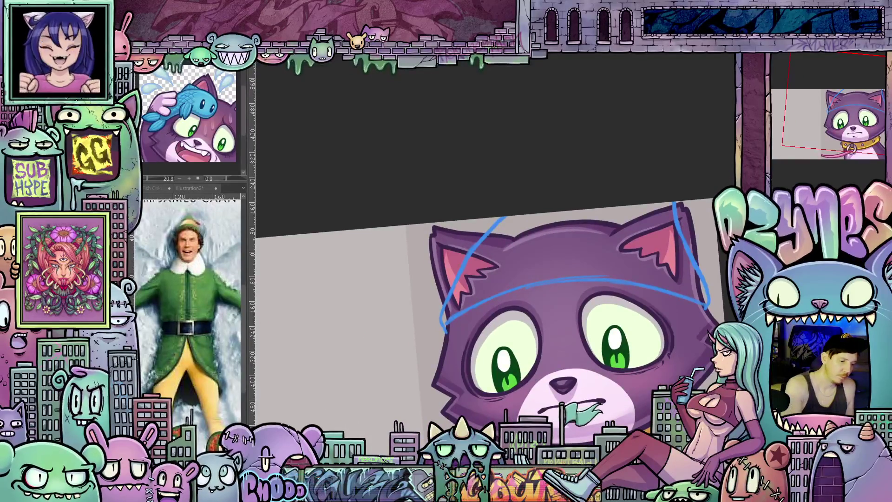
{"action": "left_click_drag", "start_coordinate": [442, 317], "coordinate": [503, 285]}
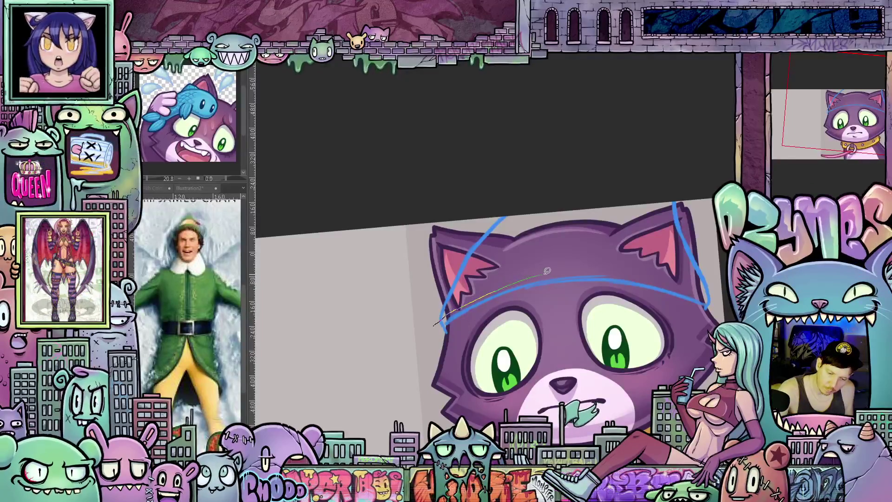
{"action": "left_click_drag", "start_coordinate": [669, 281], "coordinate": [705, 296]}
{"action": "mouse_move", "coordinate": [699, 175]}
{"action": "left_mouse_down"}
{"action": "mouse_move", "coordinate": [472, 181]}
{"action": "mouse_move", "coordinate": [432, 316]}
{"action": "mouse_move", "coordinate": [438, 328]}
{"action": "left_mouse_up"}
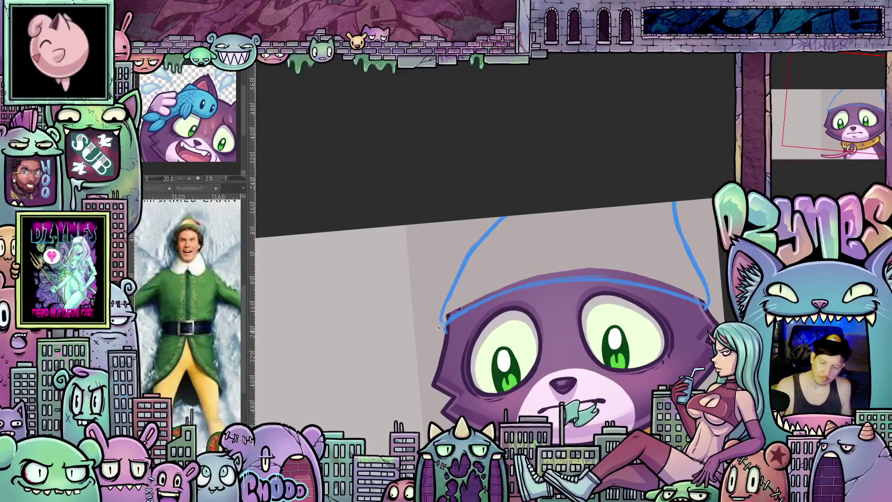
{"action": "key", "text": "ctrl+minus"}
{"action": "key", "text": "ctrl+minus"}
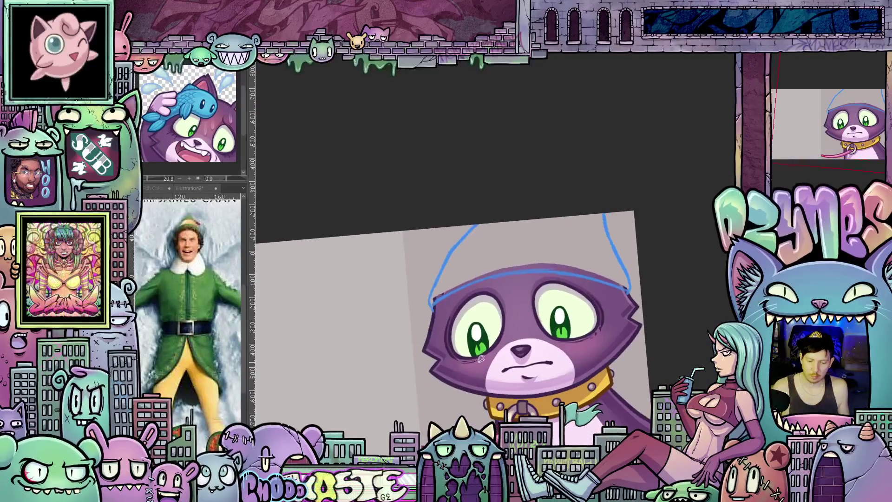
Zoom in on the collar and sketch a blue guide line down the cat's chest
{"action": "scroll", "coordinate": [465, 340], "scroll_direction": "up", "scroll_amount": 2}
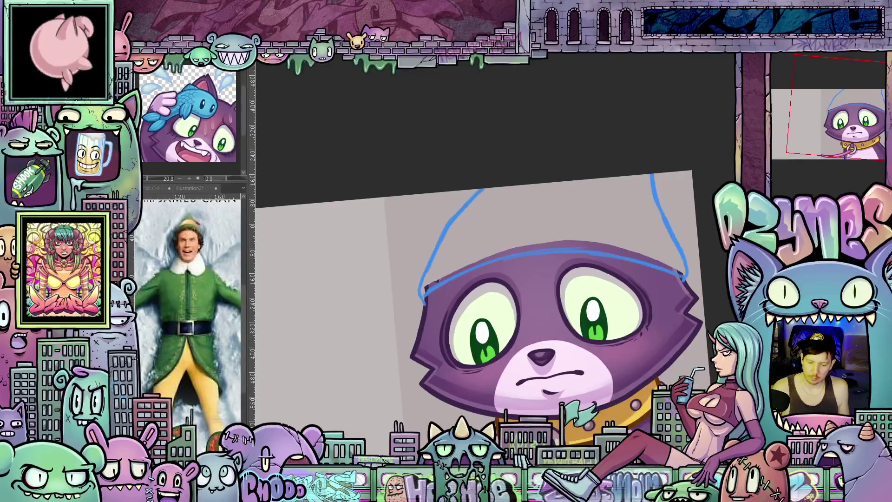
{"action": "left_click_drag", "start_coordinate": [511, 302], "coordinate": [453, 195]}
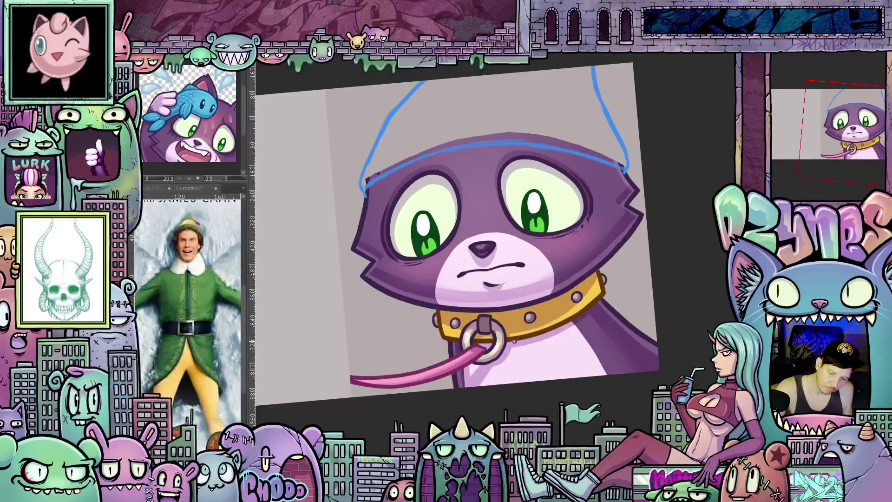
{"action": "mouse_move", "coordinate": [513, 341]}
{"action": "left_mouse_down"}
{"action": "mouse_move", "coordinate": [533, 374]}
{"action": "mouse_move", "coordinate": [574, 361]}
{"action": "mouse_move", "coordinate": [606, 334]}
{"action": "left_mouse_up"}
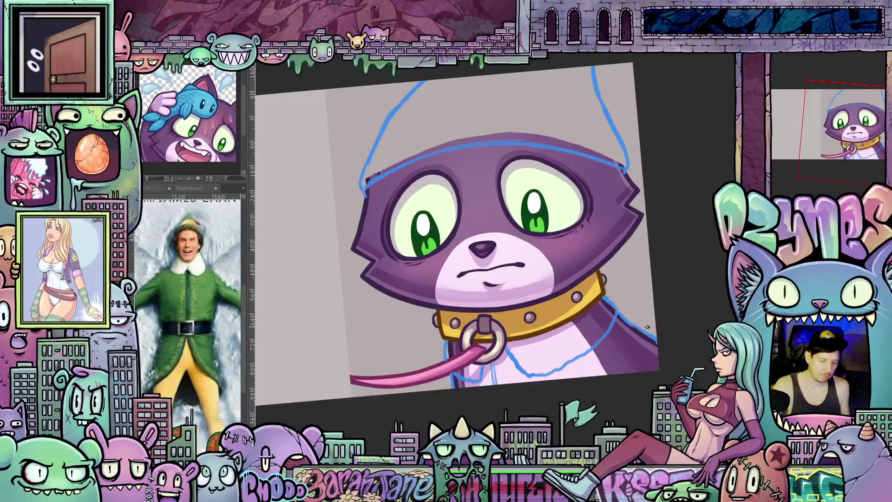
Add a blue line rounding out the hat's left side on a tilted canvas
{"action": "left_click_drag", "start_coordinate": [648, 327], "coordinate": [466, 300]}
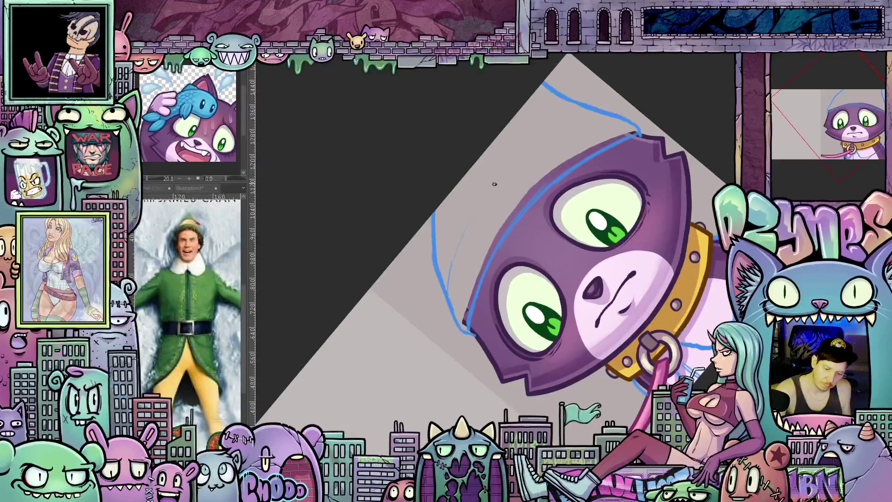
{"action": "left_click_drag", "start_coordinate": [467, 224], "coordinate": [450, 285]}
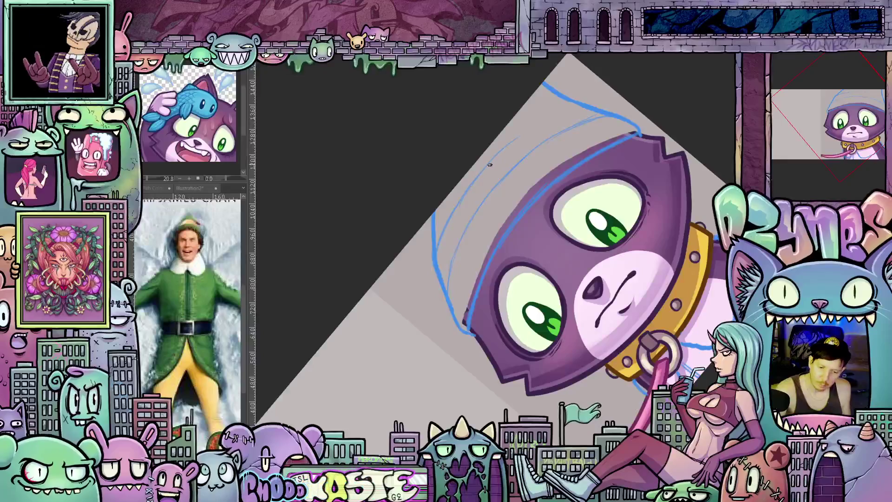
{"action": "left_click_drag", "start_coordinate": [589, 109], "coordinate": [590, 362]}
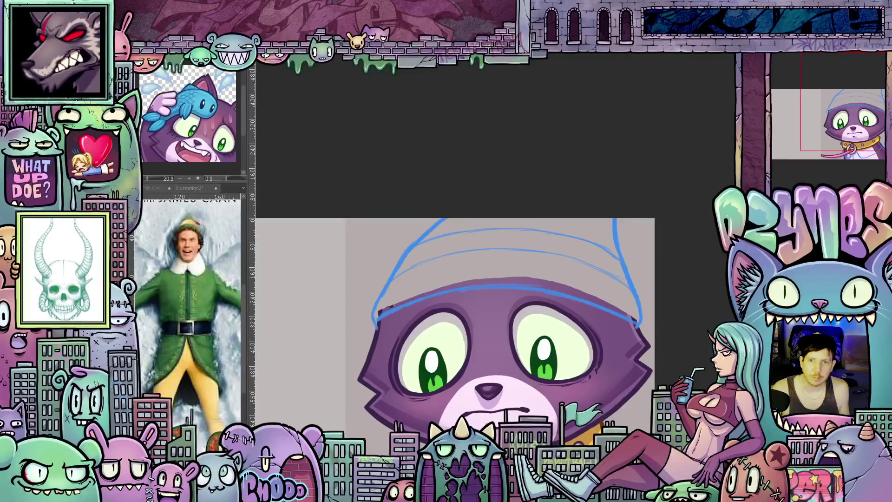
{"action": "left_click", "coordinate": [194, 187]}
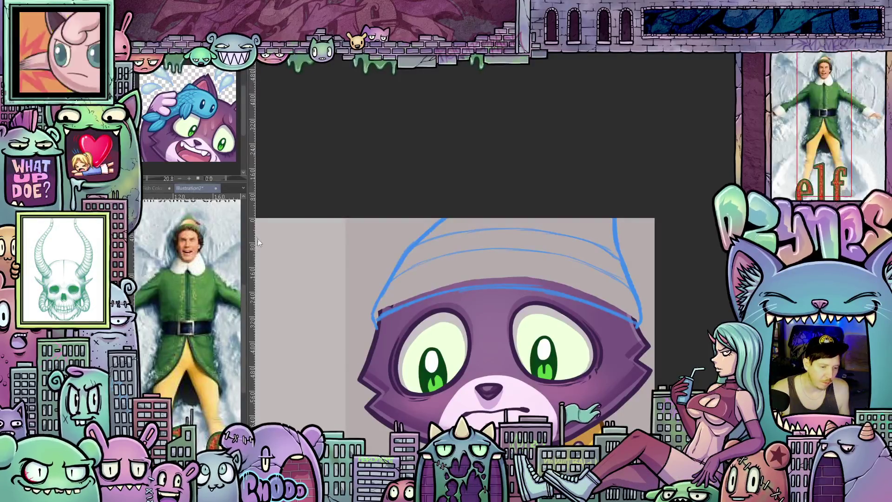
Paste a new reference with two Elf close-up photos into a widened Sub View
{"action": "left_click_drag", "start_coordinate": [254, 204], "coordinate": [395, 204]}
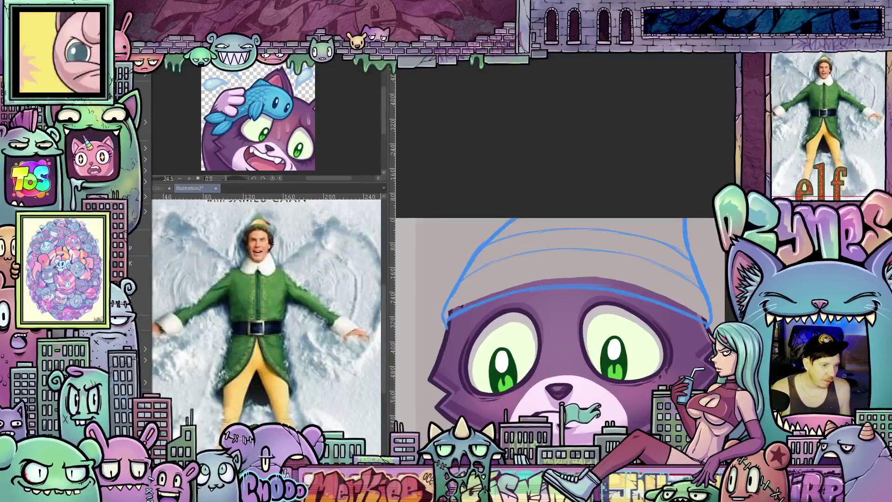
{"action": "key", "text": "ctrl+v"}
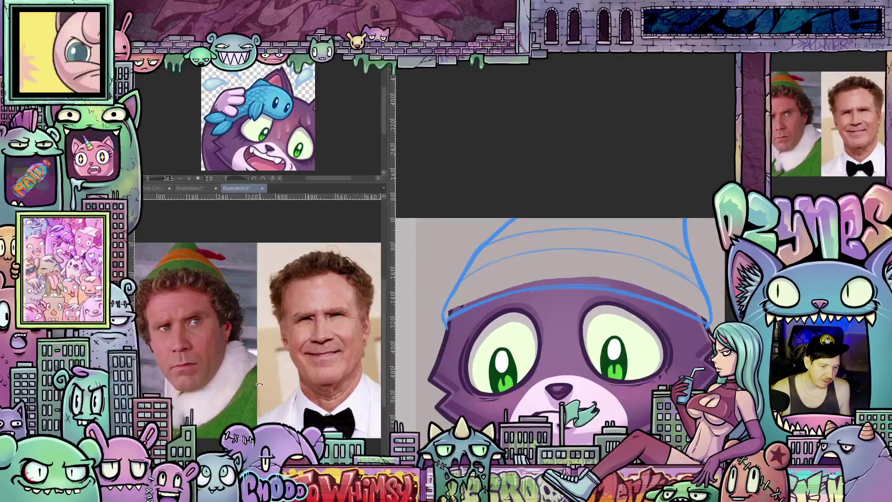
{"action": "scroll", "coordinate": [259, 384], "scroll_direction": "down", "scroll_amount": 1}
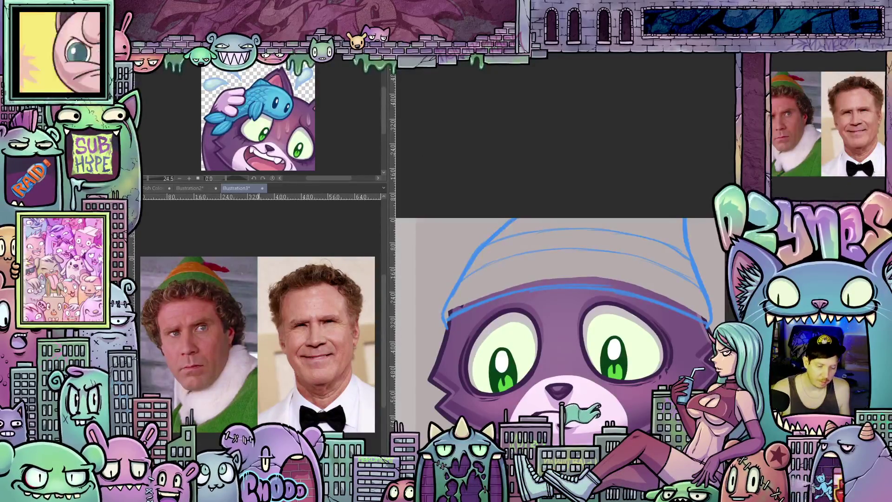
{"action": "left_click_drag", "start_coordinate": [274, 321], "coordinate": [273, 291]}
{"action": "left_click_drag", "start_coordinate": [288, 339], "coordinate": [289, 337]}
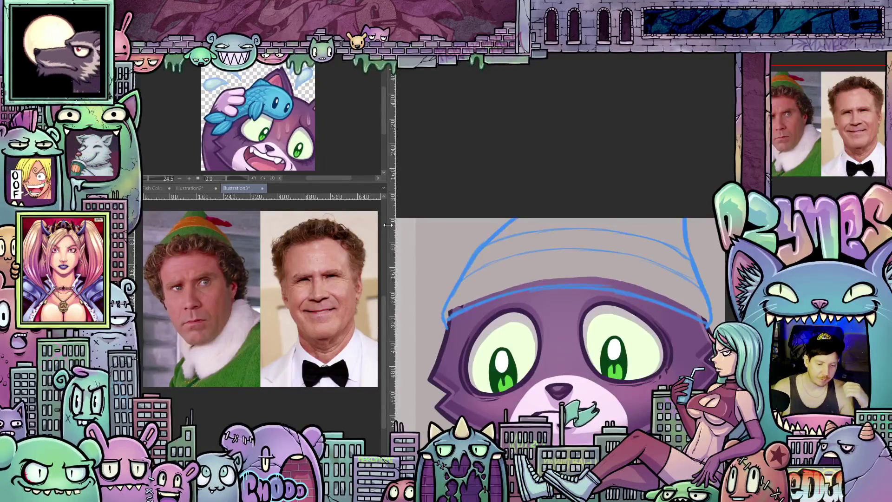
{"action": "left_click_drag", "start_coordinate": [388, 225], "coordinate": [387, 225]}
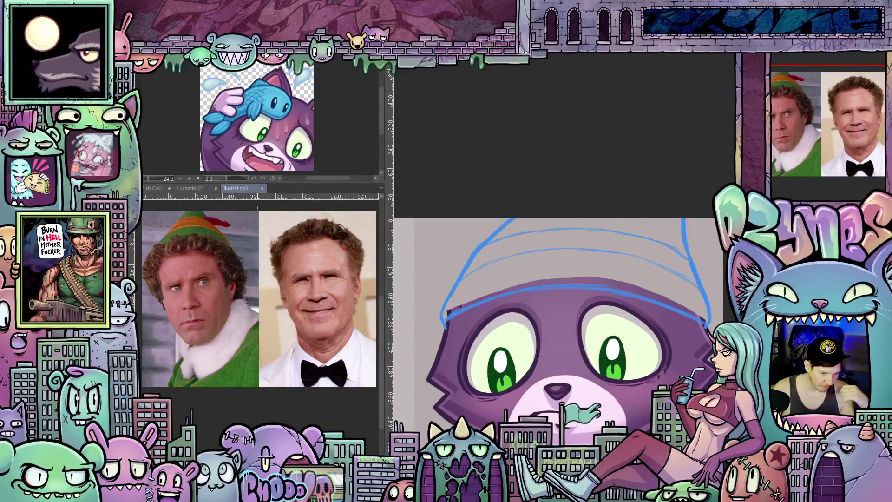
Crop the reference to the left Elf close-up and narrow the reference panel
{"action": "mouse_move", "coordinate": [258, 210]}
{"action": "left_mouse_down"}
{"action": "mouse_move", "coordinate": [247, 284]}
{"action": "mouse_move", "coordinate": [140, 388]}
{"action": "left_mouse_up"}
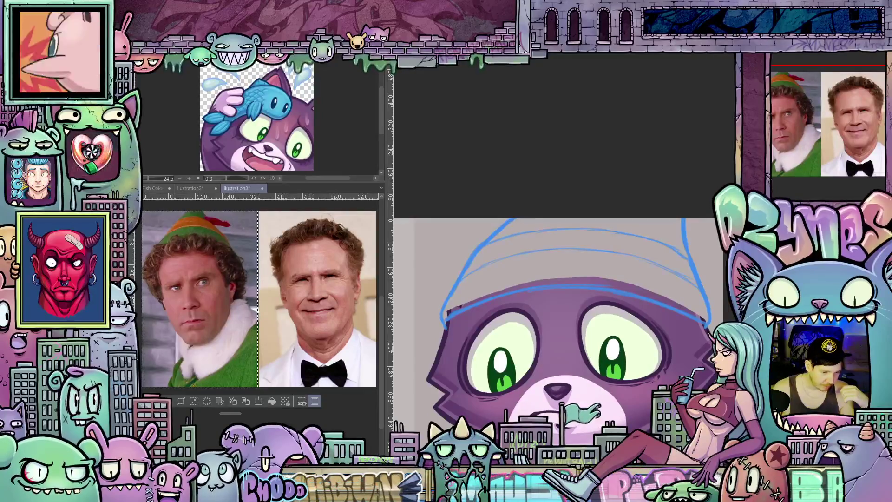
{"action": "left_click", "coordinate": [259, 401]}
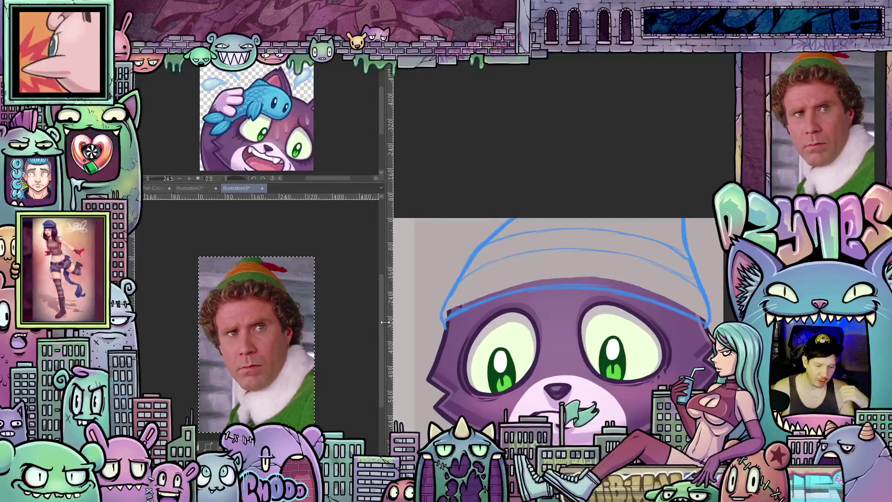
{"action": "left_click_drag", "start_coordinate": [384, 335], "coordinate": [266, 336]}
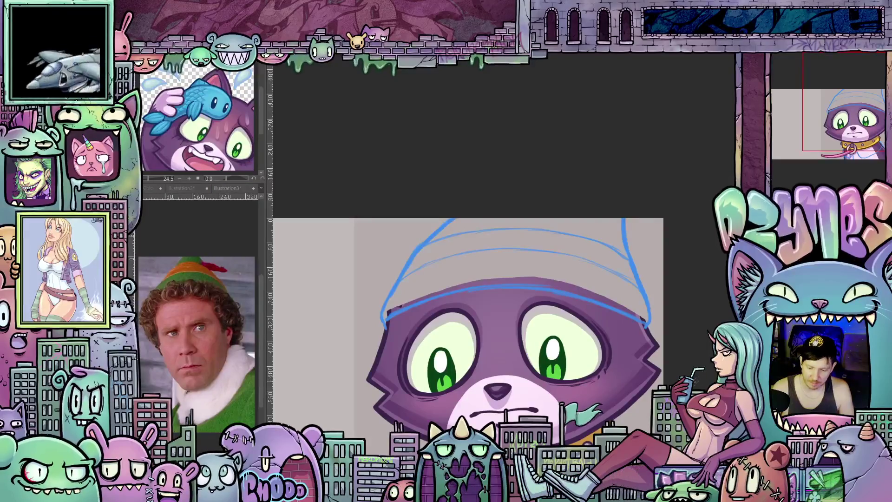
Sketch the hat's top and pointed tip curling off to the right on a rotated view
{"action": "mouse_move", "coordinate": [688, 394]}
{"action": "left_mouse_down"}
{"action": "mouse_move", "coordinate": [671, 328]}
{"action": "mouse_move", "coordinate": [673, 353]}
{"action": "left_mouse_up"}
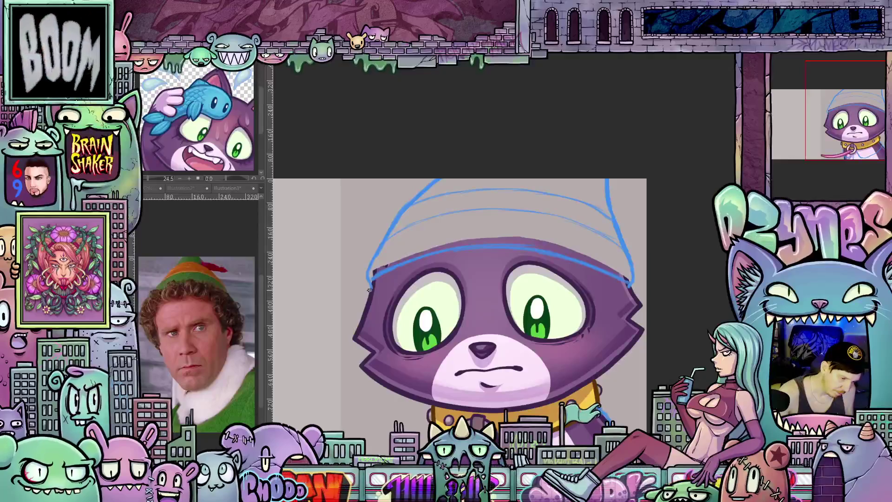
{"action": "mouse_move", "coordinate": [660, 321]}
{"action": "left_mouse_down"}
{"action": "mouse_move", "coordinate": [535, 353]}
{"action": "mouse_move", "coordinate": [423, 356]}
{"action": "left_mouse_up"}
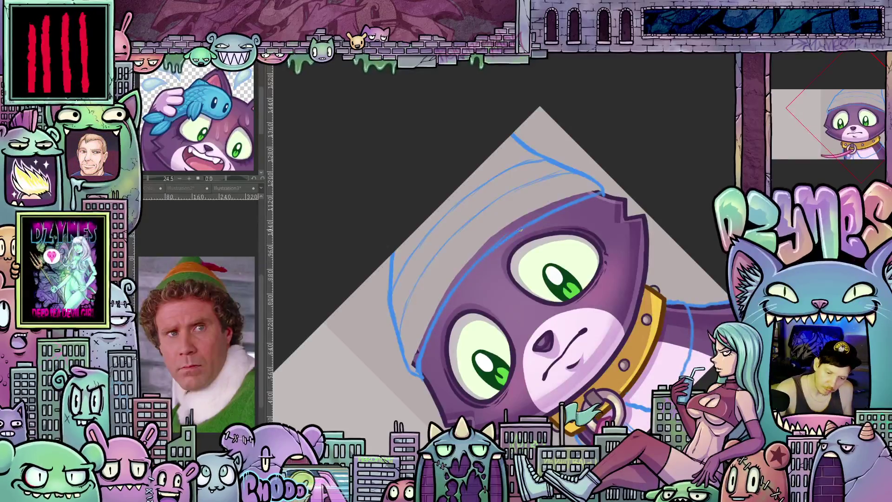
{"action": "mouse_move", "coordinate": [602, 193]}
{"action": "left_mouse_down"}
{"action": "mouse_move", "coordinate": [605, 339]}
{"action": "mouse_move", "coordinate": [641, 297]}
{"action": "mouse_move", "coordinate": [650, 270]}
{"action": "mouse_move", "coordinate": [613, 298]}
{"action": "mouse_move", "coordinate": [524, 318]}
{"action": "mouse_move", "coordinate": [545, 366]}
{"action": "mouse_move", "coordinate": [550, 343]}
{"action": "mouse_move", "coordinate": [673, 283]}
{"action": "mouse_move", "coordinate": [647, 270]}
{"action": "mouse_move", "coordinate": [635, 304]}
{"action": "left_mouse_up"}
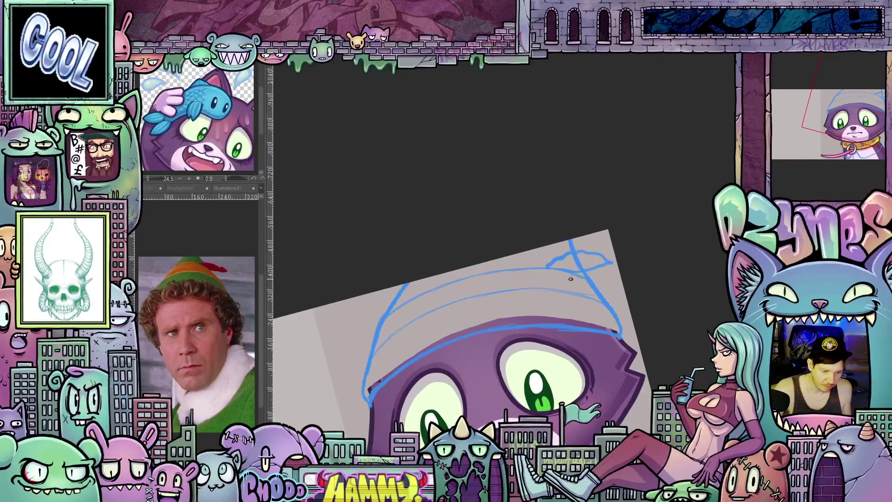
{"action": "left_click_drag", "start_coordinate": [546, 266], "coordinate": [607, 247]}
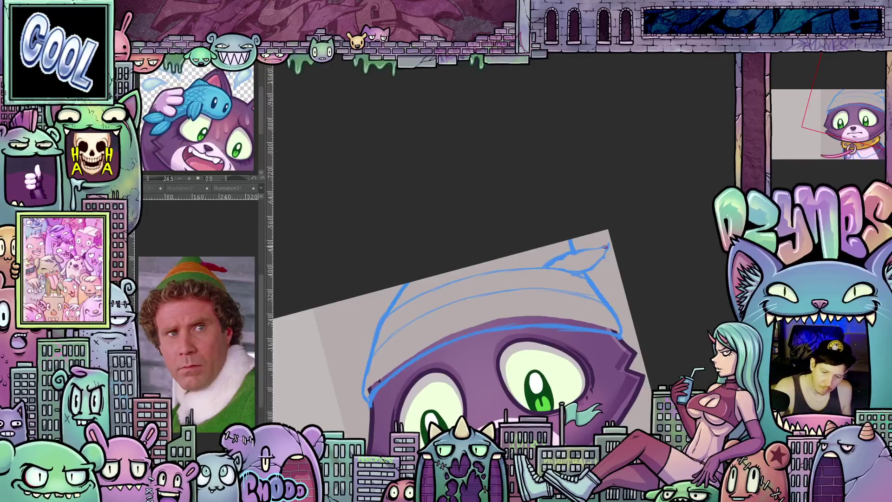
{"action": "mouse_move", "coordinate": [606, 247]}
{"action": "left_mouse_down"}
{"action": "mouse_move", "coordinate": [606, 255]}
{"action": "mouse_move", "coordinate": [609, 240]}
{"action": "left_mouse_up"}
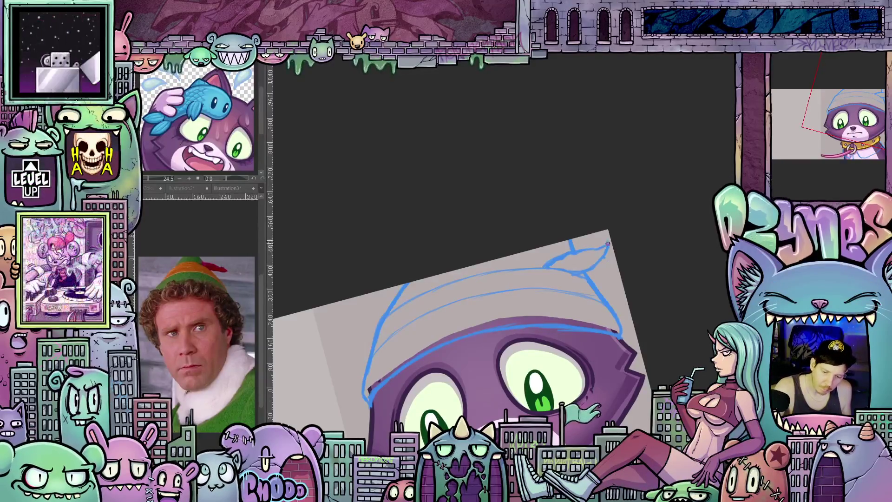
{"action": "mouse_move", "coordinate": [661, 301]}
{"action": "left_mouse_down"}
{"action": "mouse_move", "coordinate": [642, 359]}
{"action": "mouse_move", "coordinate": [679, 283]}
{"action": "mouse_move", "coordinate": [663, 285]}
{"action": "left_mouse_up"}
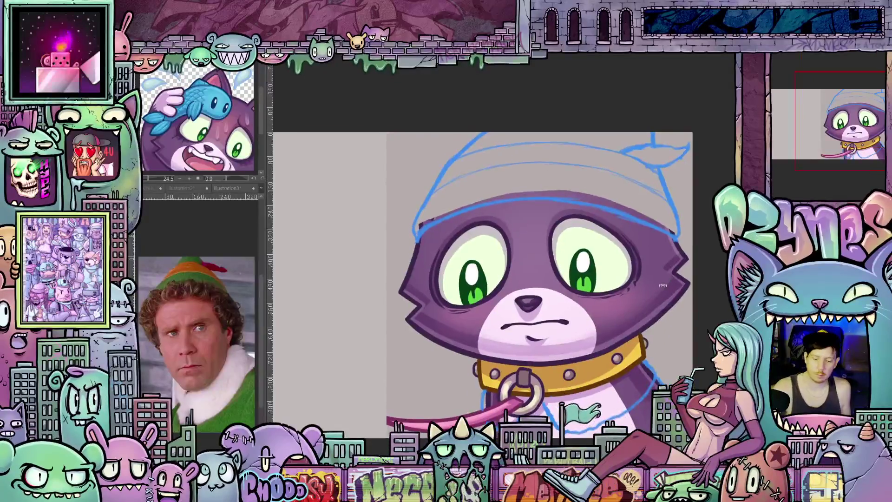
{"action": "scroll", "coordinate": [621, 382], "scroll_direction": "down", "scroll_amount": 2}
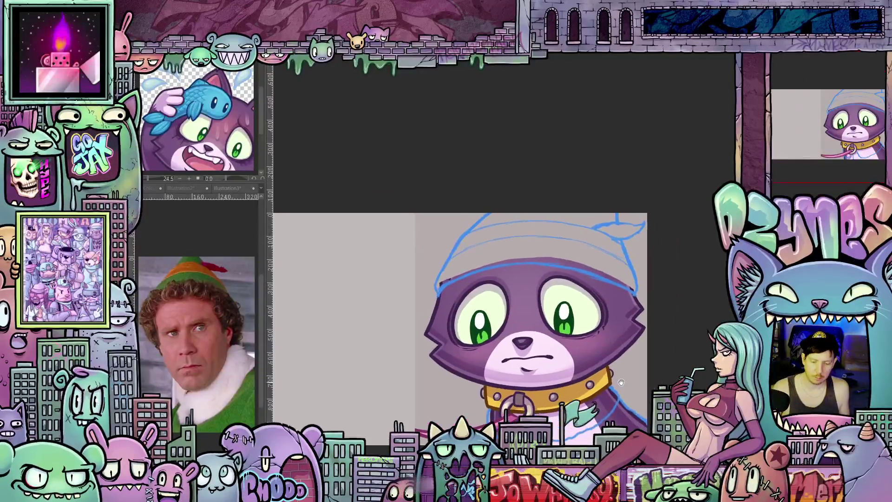
{"action": "scroll", "coordinate": [632, 362], "scroll_direction": "up", "scroll_amount": 1}
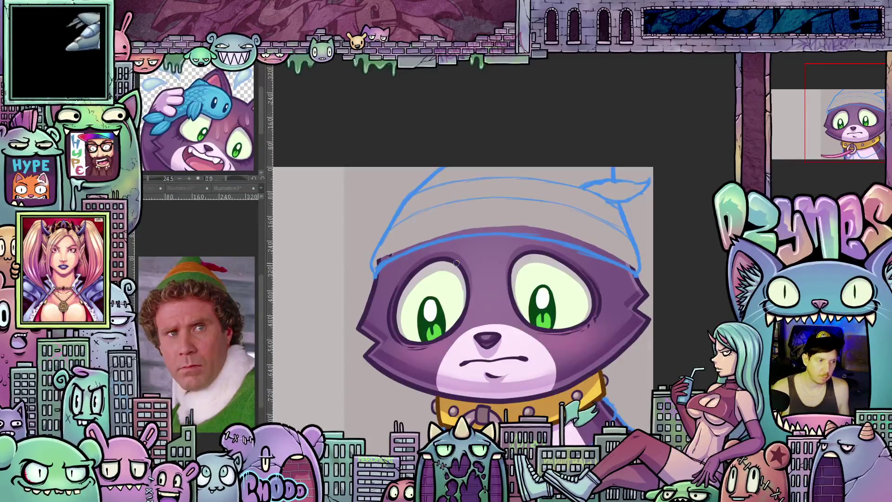
{"action": "left_click_drag", "start_coordinate": [456, 263], "coordinate": [578, 352]}
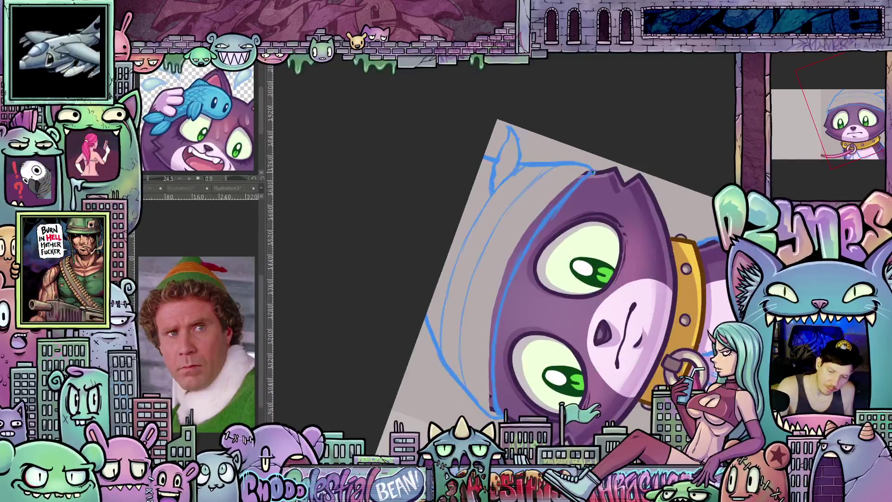
Ink the hat brim edge along the head in dark green
{"action": "left_click_drag", "start_coordinate": [573, 191], "coordinate": [534, 235]}
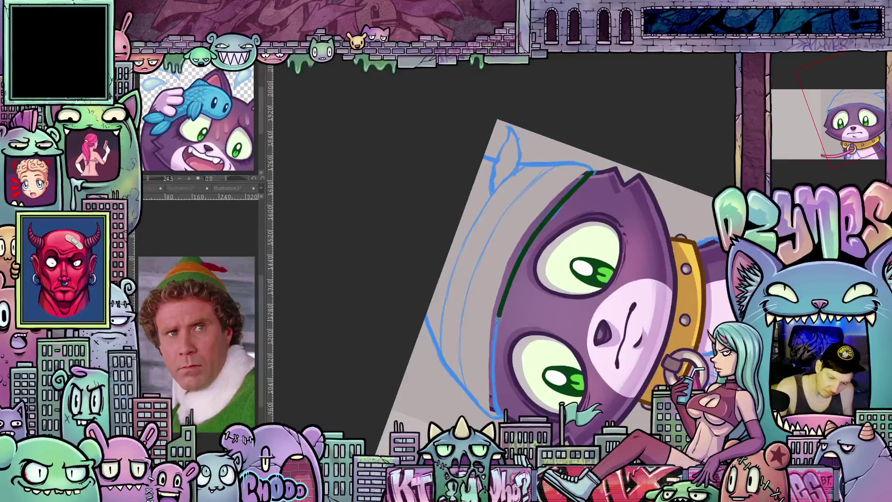
{"action": "left_click_drag", "start_coordinate": [494, 350], "coordinate": [495, 379]}
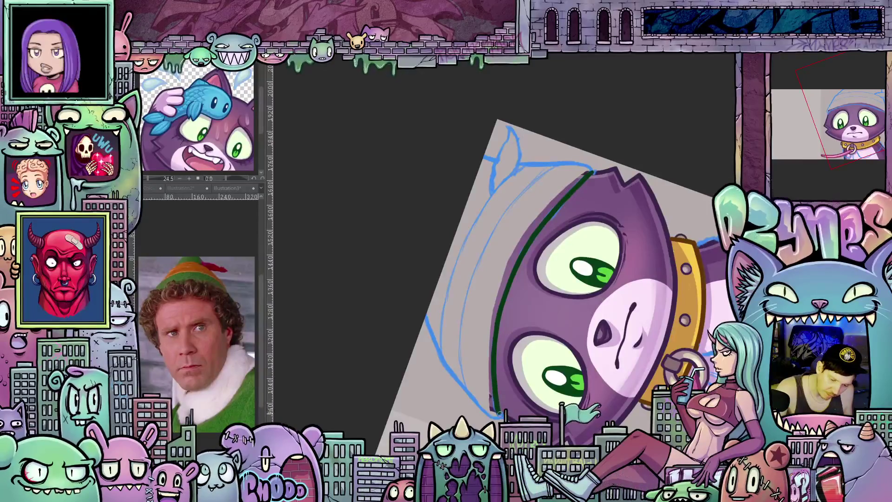
{"action": "mouse_move", "coordinate": [498, 413]}
{"action": "left_mouse_down"}
{"action": "mouse_move", "coordinate": [446, 381]}
{"action": "mouse_move", "coordinate": [409, 316]}
{"action": "mouse_move", "coordinate": [418, 242]}
{"action": "left_mouse_up"}
{"action": "left_click_drag", "start_coordinate": [634, 293], "coordinate": [624, 324]}
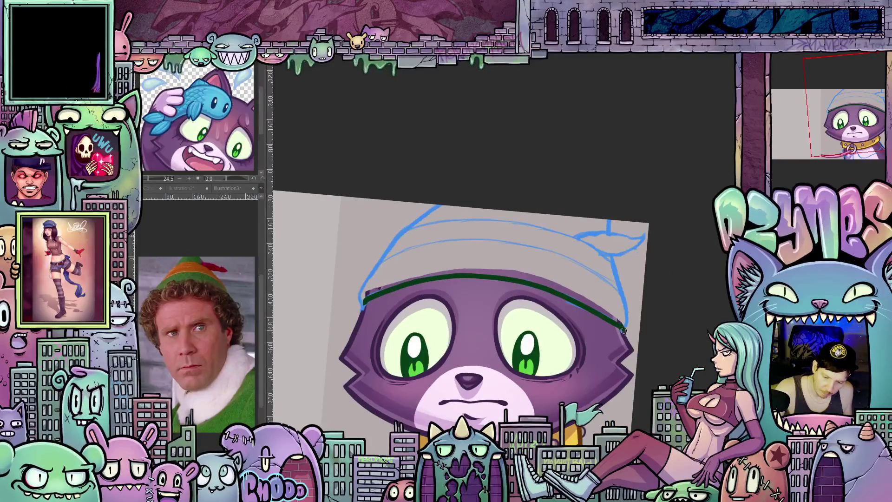
{"action": "mouse_move", "coordinate": [365, 302]}
{"action": "left_mouse_down"}
{"action": "mouse_move", "coordinate": [456, 322]}
{"action": "mouse_move", "coordinate": [449, 306]}
{"action": "left_mouse_up"}
{"action": "mouse_move", "coordinate": [525, 291]}
{"action": "left_mouse_down"}
{"action": "mouse_move", "coordinate": [475, 319]}
{"action": "mouse_move", "coordinate": [489, 240]}
{"action": "left_mouse_up"}
{"action": "left_click_drag", "start_coordinate": [699, 289], "coordinate": [730, 315]}
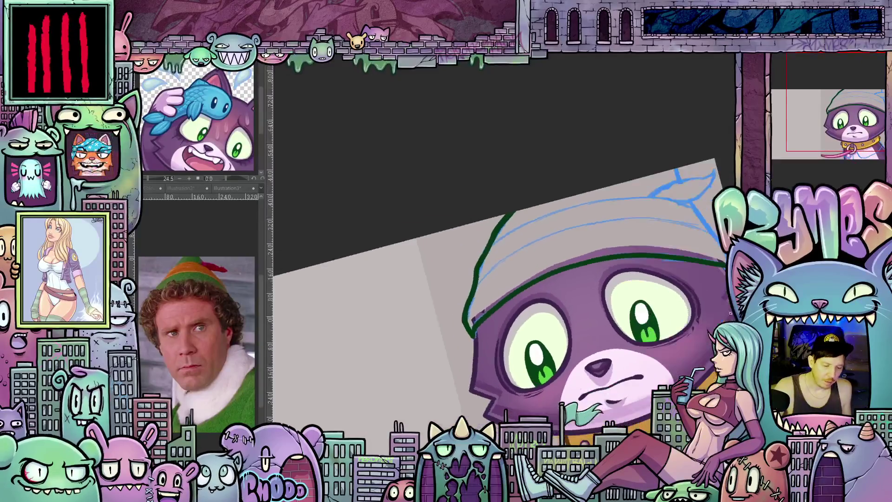
Undo two bad strokes and redraw the hat's left side in dark green
{"action": "key", "text": "ctrl+z"}
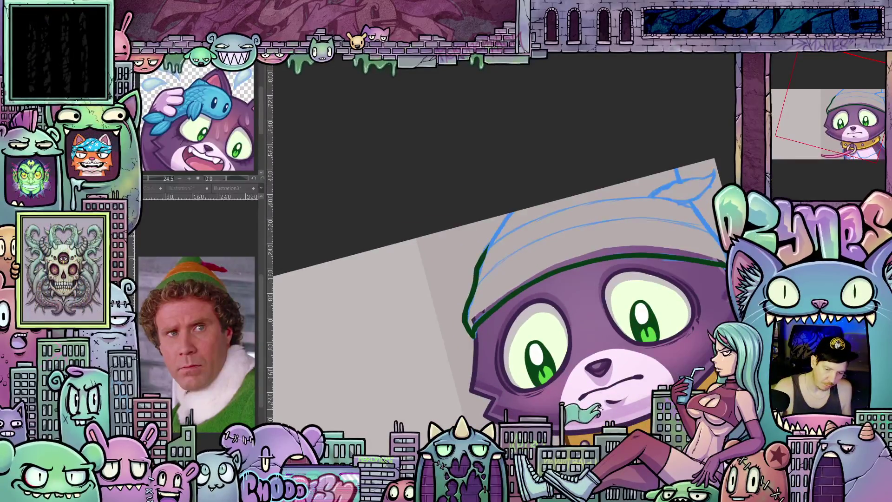
{"action": "key", "text": "ctrl+z"}
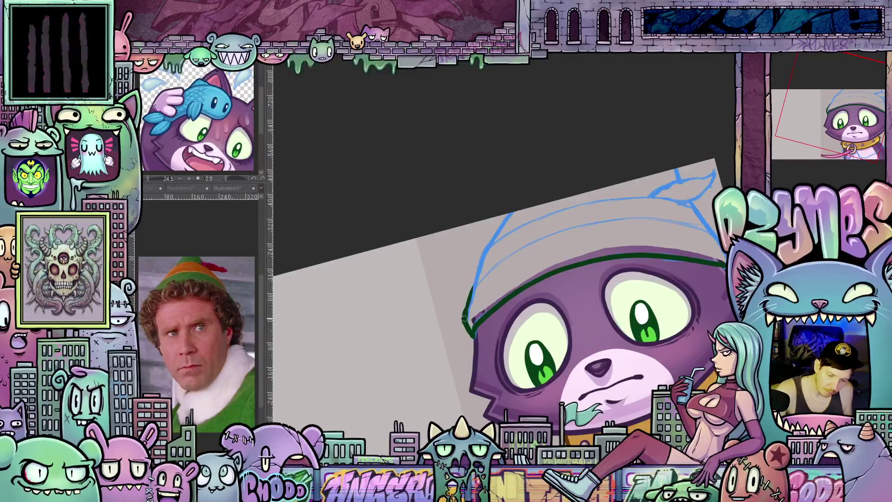
{"action": "left_click_drag", "start_coordinate": [464, 318], "coordinate": [474, 288]}
{"action": "left_click_drag", "start_coordinate": [487, 252], "coordinate": [515, 209]}
{"action": "mouse_move", "coordinate": [668, 331]}
{"action": "left_mouse_down"}
{"action": "mouse_move", "coordinate": [663, 372]}
{"action": "mouse_move", "coordinate": [621, 378]}
{"action": "left_mouse_up"}
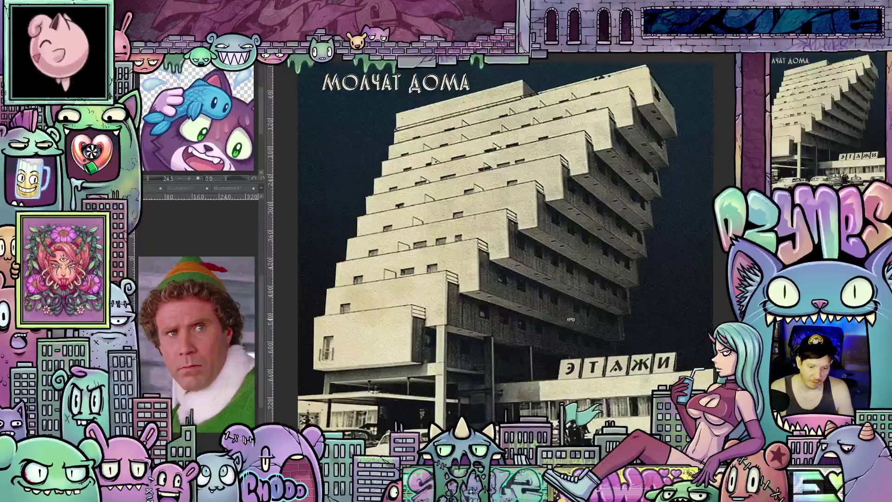
{"action": "scroll", "coordinate": [612, 340], "scroll_direction": "down", "scroll_amount": 2}
{"action": "left_click_drag", "start_coordinate": [697, 354], "coordinate": [651, 323]}
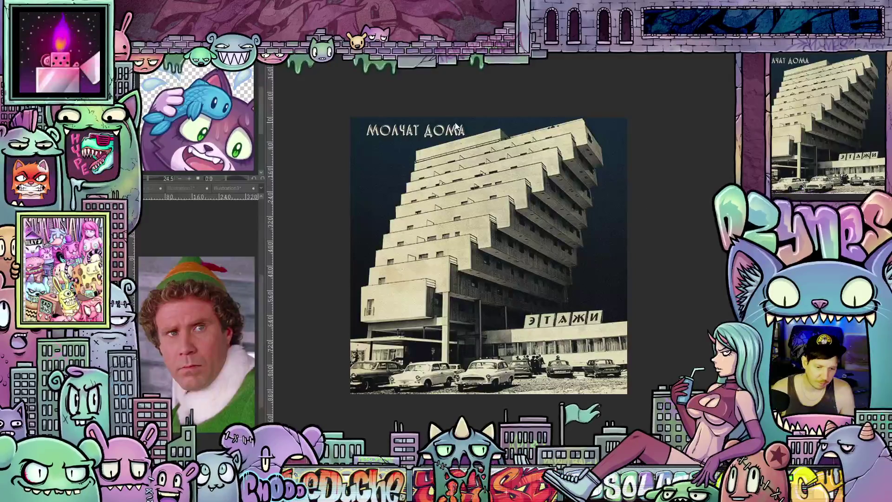
{"action": "scroll", "coordinate": [421, 113], "scroll_direction": "up", "scroll_amount": 5}
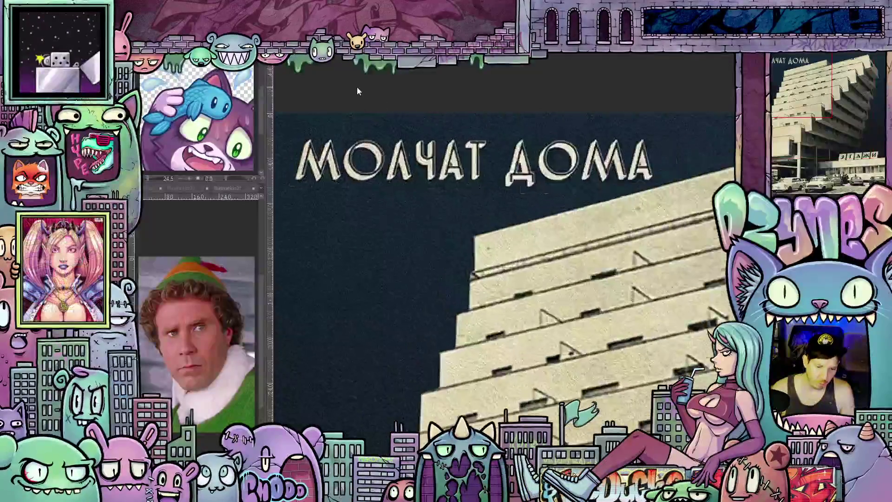
Zoom and pan around the album cover art, recentring it in the view
{"action": "scroll", "coordinate": [365, 89], "scroll_direction": "down", "scroll_amount": 1}
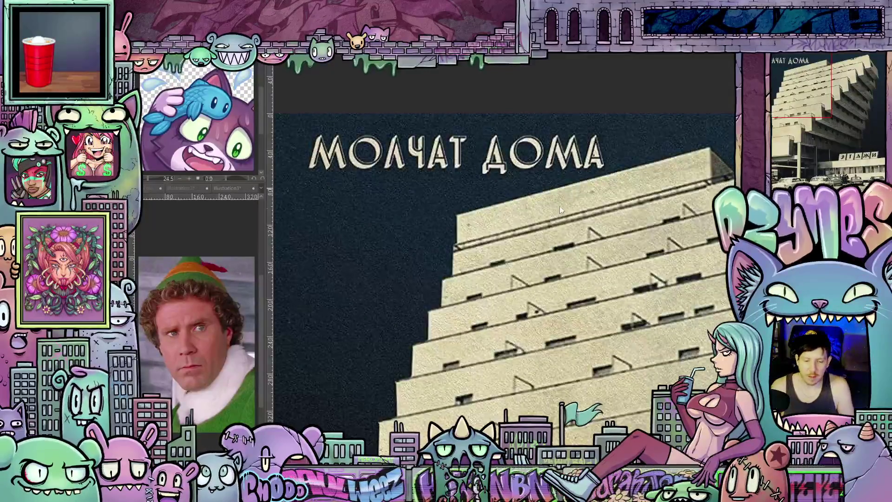
{"action": "scroll", "coordinate": [598, 239], "scroll_direction": "down", "scroll_amount": 6}
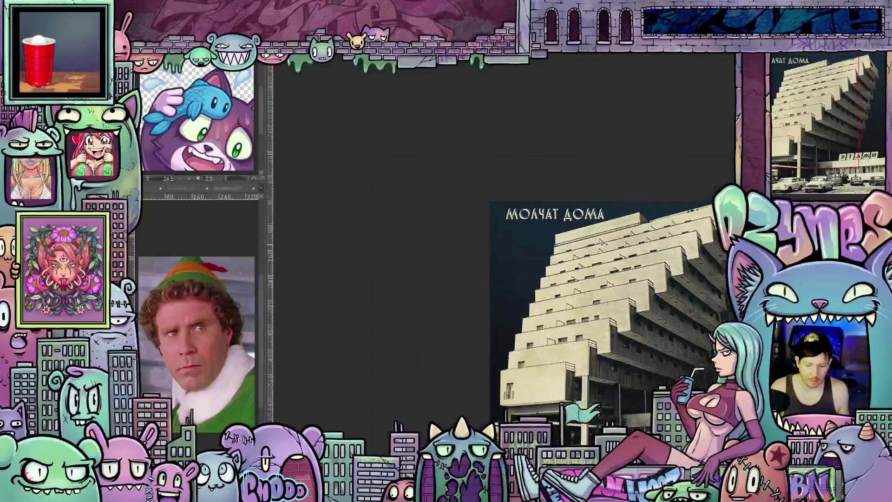
{"action": "left_click_drag", "start_coordinate": [610, 251], "coordinate": [496, 186]}
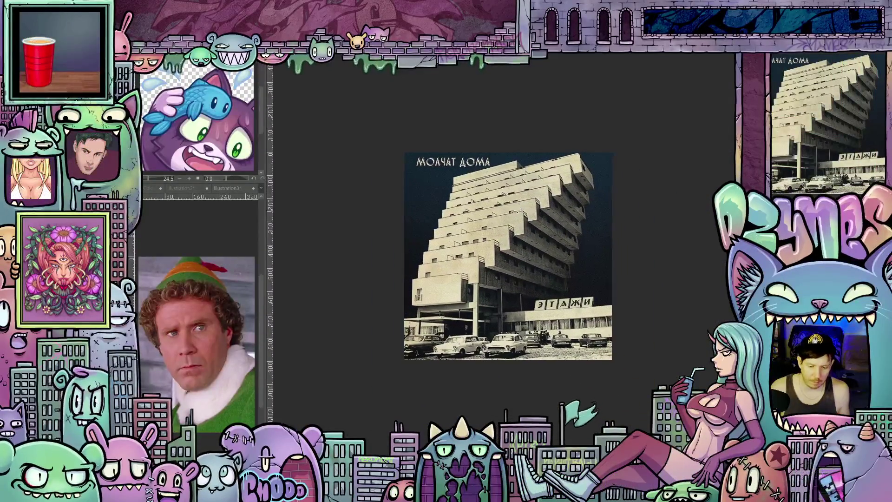
{"action": "scroll", "coordinate": [494, 209], "scroll_direction": "up", "scroll_amount": 2}
{"action": "scroll", "coordinate": [494, 209], "scroll_direction": "up", "scroll_amount": 2}
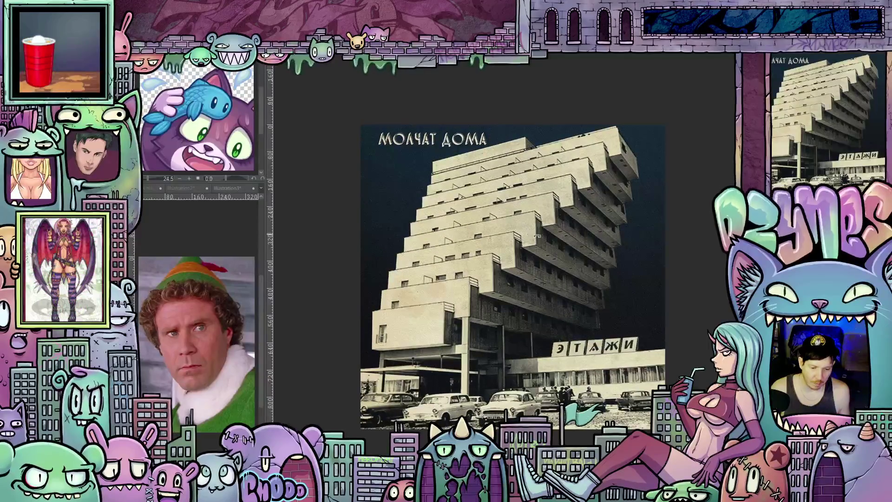
{"action": "scroll", "coordinate": [548, 248], "scroll_direction": "up", "scroll_amount": 1}
{"action": "scroll", "coordinate": [548, 251], "scroll_direction": "down", "scroll_amount": 1}
{"action": "left_click_drag", "start_coordinate": [537, 264], "coordinate": [526, 249]}
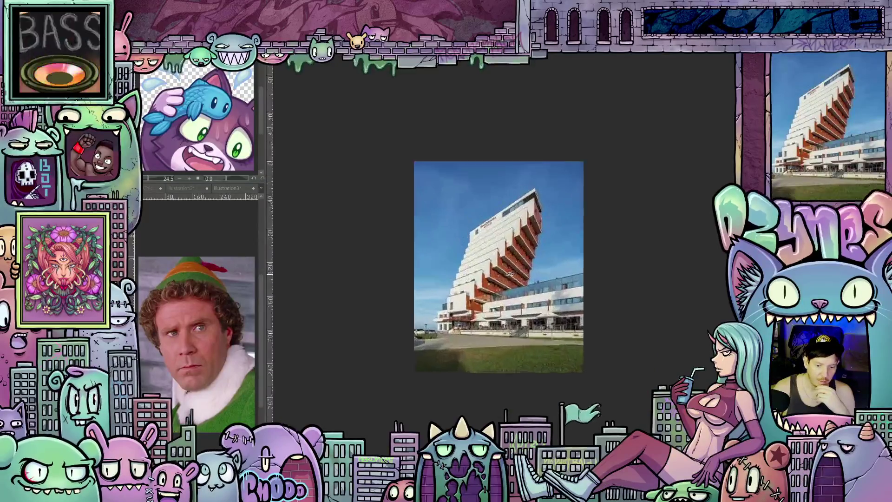
Zoom in on the blue-sky photo of the leaning stepped building
{"action": "scroll", "coordinate": [509, 274], "scroll_direction": "up", "scroll_amount": 1}
{"action": "scroll", "coordinate": [510, 274], "scroll_direction": "up", "scroll_amount": 1}
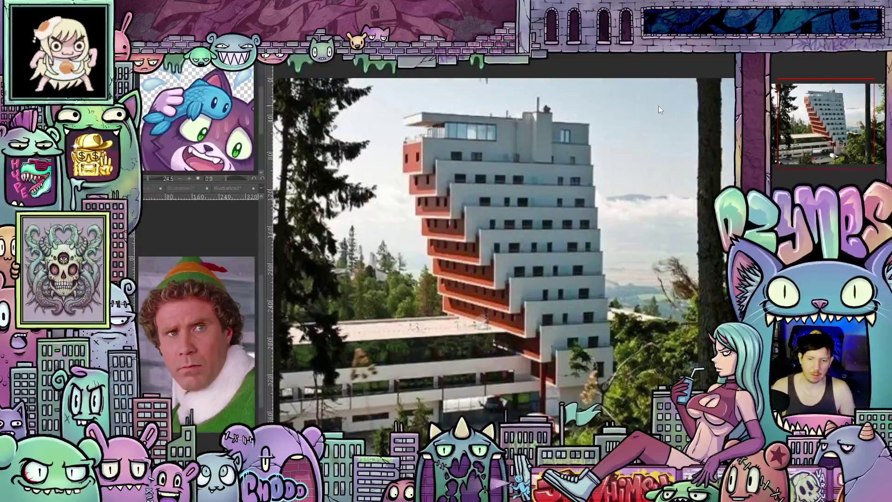
Close the building, hotel and album cover reference images, discarding their changes
{"action": "key", "text": "ctrl+w"}
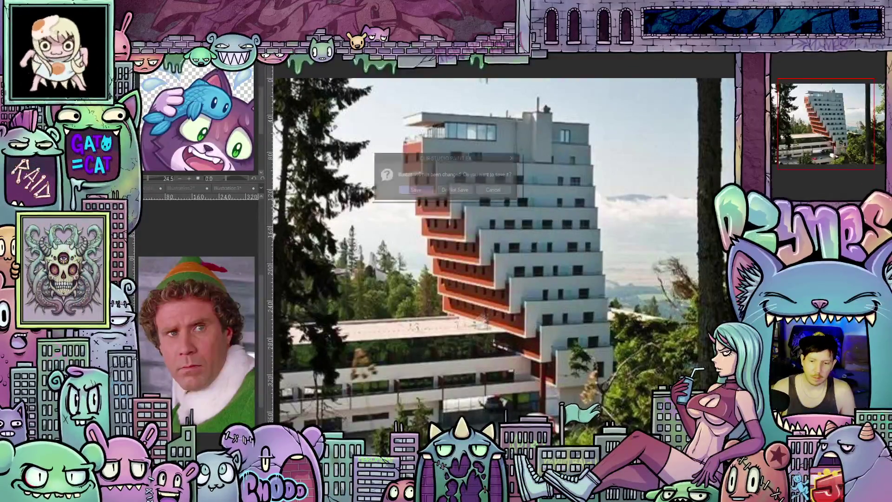
{"action": "left_click", "coordinate": [456, 191]}
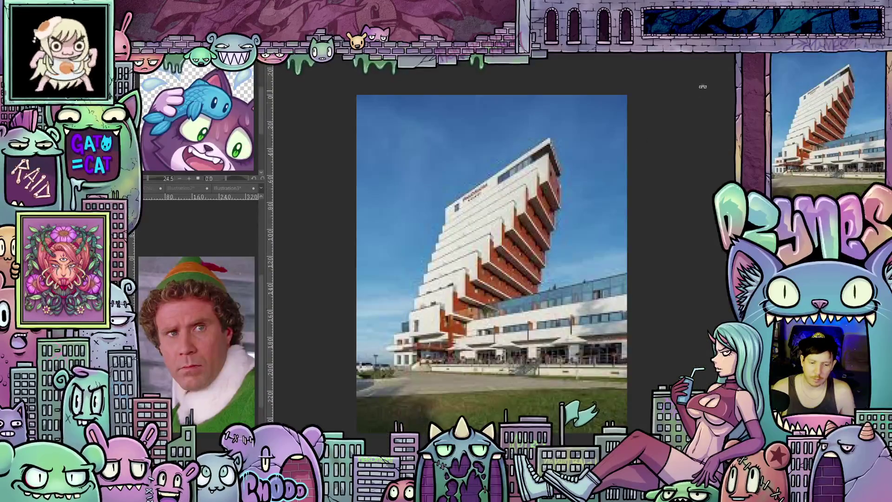
{"action": "key", "text": "ctrl+w"}
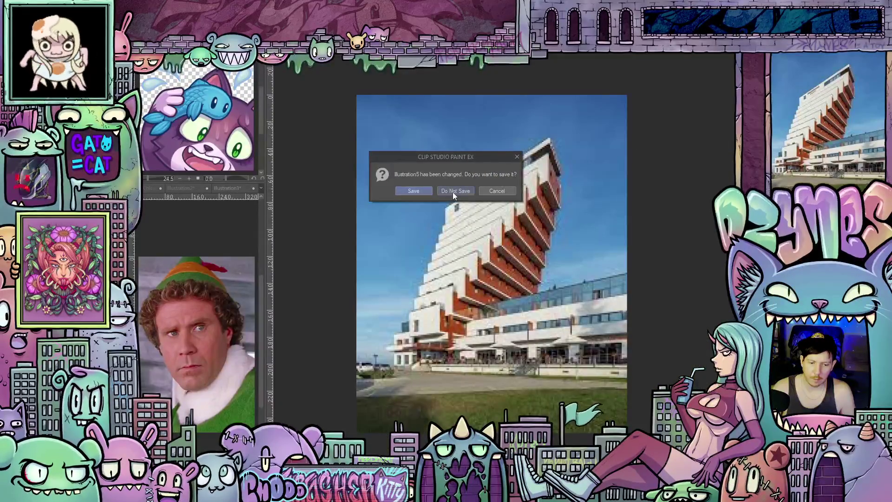
{"action": "left_click", "coordinate": [453, 191]}
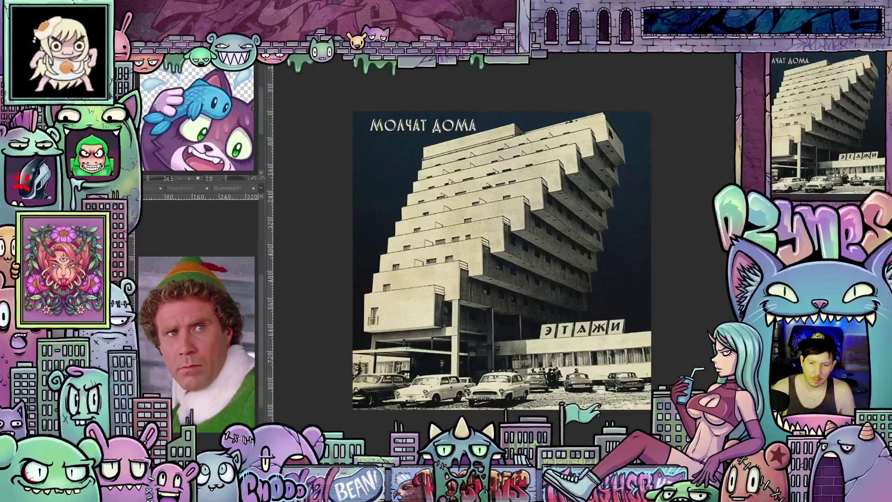
{"action": "key", "text": "ctrl+w"}
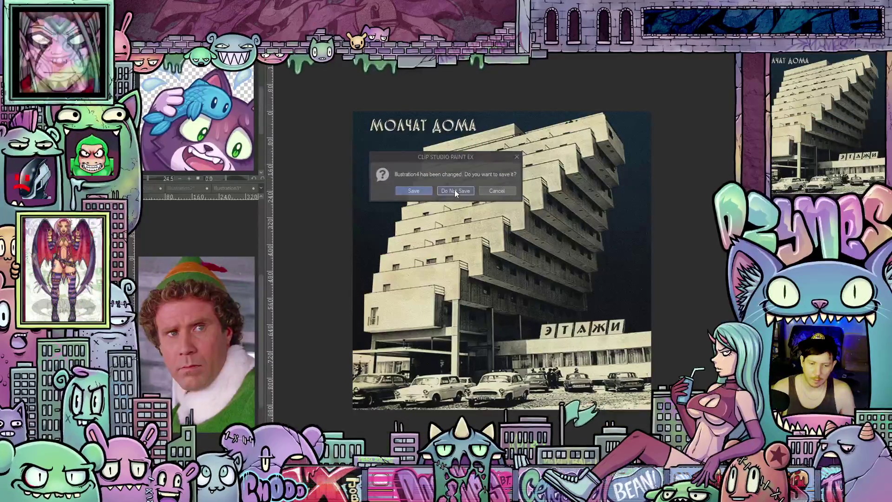
{"action": "left_click", "coordinate": [454, 190]}
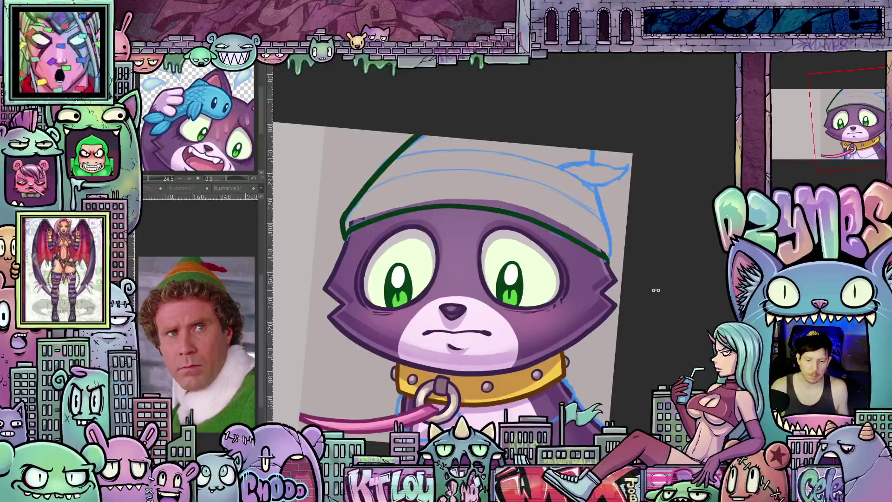
Ink the elf hat's right edge in dark green from the base up to the tip
{"action": "left_click_drag", "start_coordinate": [663, 302], "coordinate": [669, 292]}
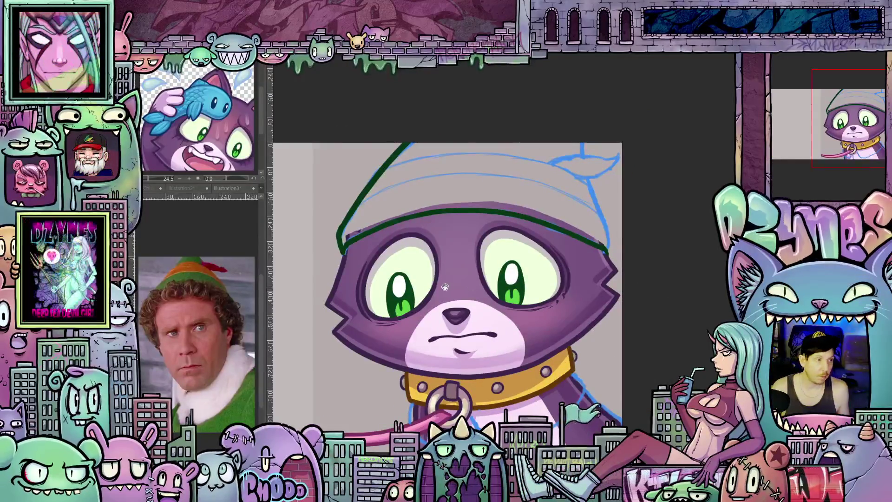
{"action": "left_click_drag", "start_coordinate": [449, 288], "coordinate": [457, 292]}
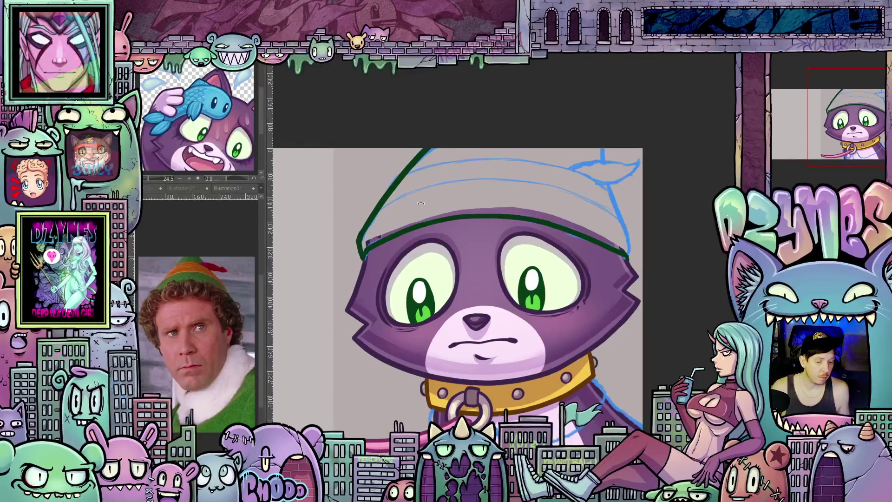
{"action": "scroll", "coordinate": [438, 202], "scroll_direction": "up", "scroll_amount": 2}
{"action": "left_click_drag", "start_coordinate": [437, 201], "coordinate": [564, 252]}
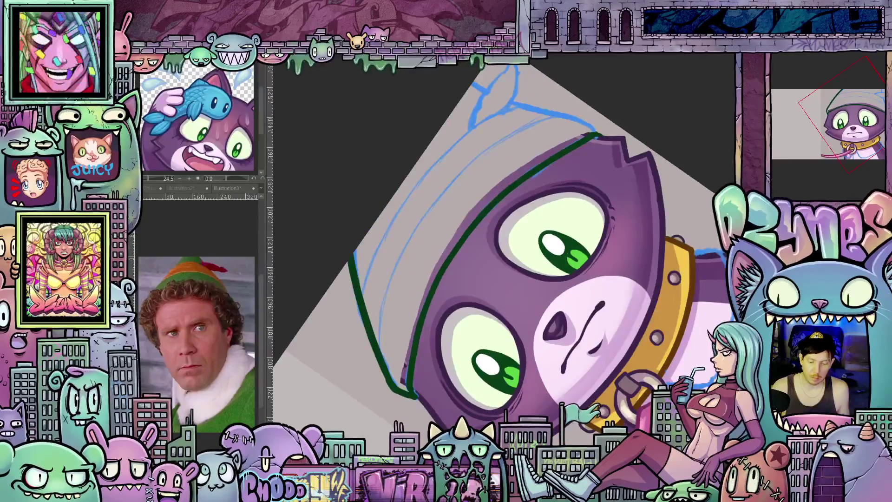
{"action": "key", "text": "ctrl+0"}
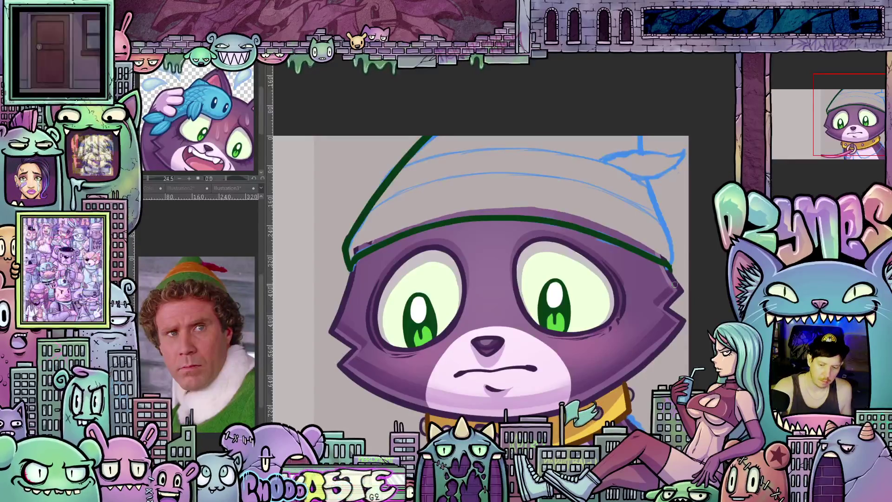
{"action": "scroll", "coordinate": [604, 260], "scroll_direction": "right", "scroll_amount": 3}
{"action": "scroll", "coordinate": [604, 260], "scroll_direction": "up", "scroll_amount": 2}
{"action": "left_click_drag", "start_coordinate": [578, 212], "coordinate": [603, 302]}
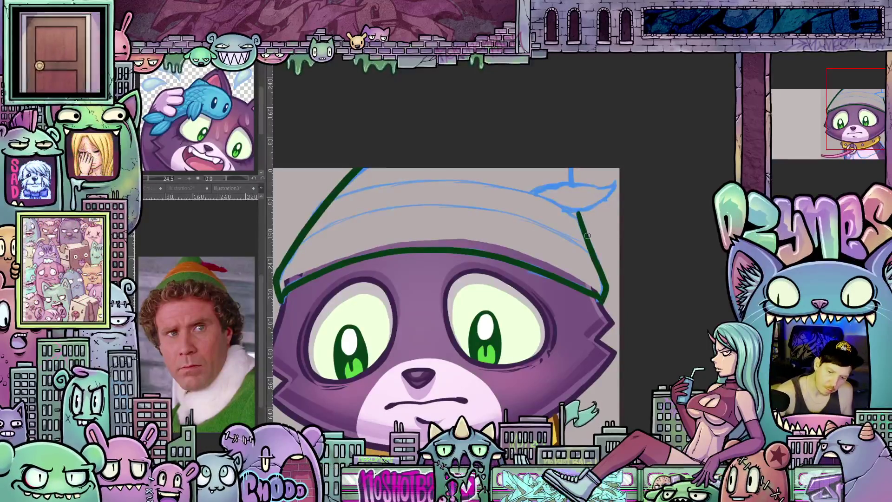
{"action": "mouse_move", "coordinate": [584, 230]}
{"action": "left_mouse_down"}
{"action": "mouse_move", "coordinate": [570, 164]}
{"action": "mouse_move", "coordinate": [571, 185]}
{"action": "mouse_move", "coordinate": [495, 177]}
{"action": "mouse_move", "coordinate": [509, 164]}
{"action": "mouse_move", "coordinate": [523, 166]}
{"action": "left_mouse_up"}
Outline the hat's left side in dark green, from the ear down along the head
{"action": "mouse_move", "coordinate": [525, 209]}
{"action": "left_mouse_down"}
{"action": "mouse_move", "coordinate": [538, 343]}
{"action": "mouse_move", "coordinate": [629, 272]}
{"action": "left_mouse_up"}
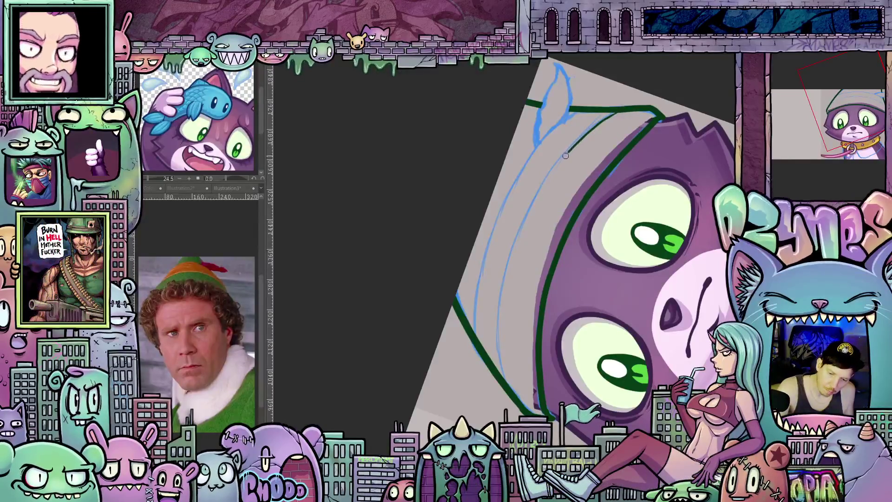
{"action": "mouse_move", "coordinate": [585, 135]}
{"action": "left_mouse_down"}
{"action": "mouse_move", "coordinate": [530, 204]}
{"action": "mouse_move", "coordinate": [516, 242]}
{"action": "mouse_move", "coordinate": [500, 307]}
{"action": "mouse_move", "coordinate": [507, 384]}
{"action": "left_mouse_up"}
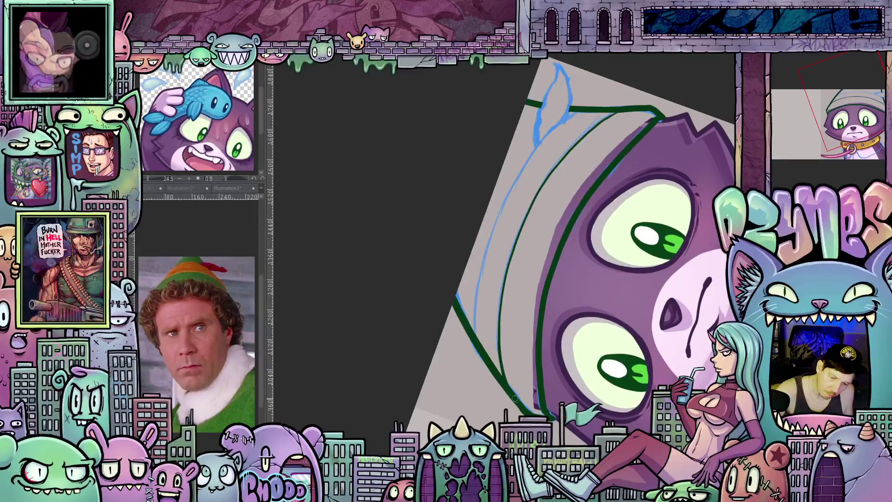
{"action": "mouse_move", "coordinate": [581, 111]}
{"action": "left_mouse_down"}
{"action": "mouse_move", "coordinate": [525, 164]}
{"action": "mouse_move", "coordinate": [506, 198]}
{"action": "mouse_move", "coordinate": [475, 310]}
{"action": "left_mouse_up"}
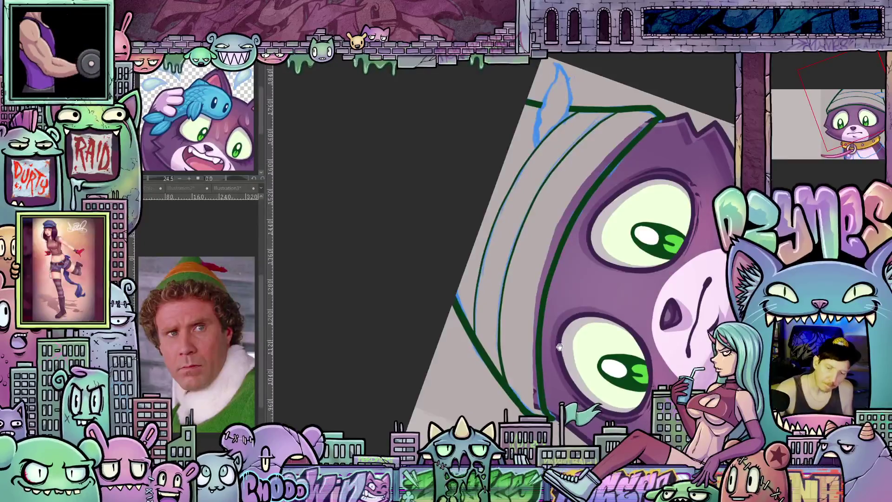
Sketch the red feather on the side of the hat with two strokes
{"action": "scroll", "coordinate": [537, 296], "scroll_direction": "up", "scroll_amount": 3}
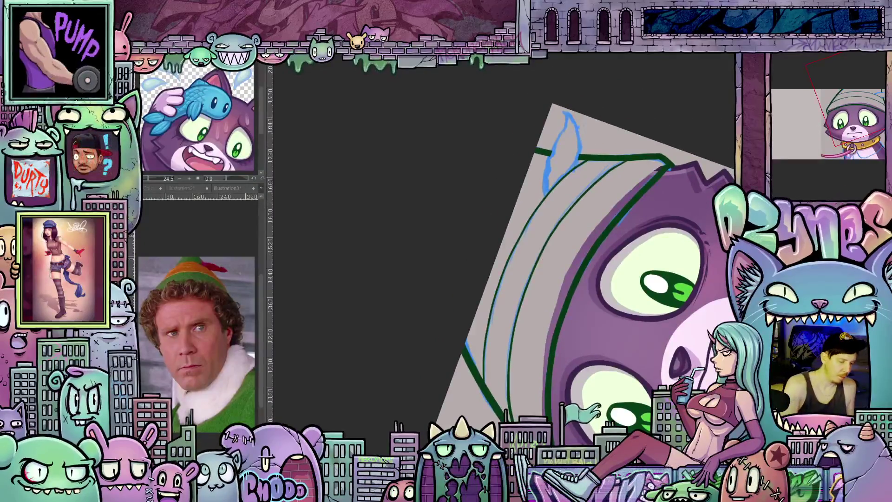
{"action": "left_click_drag", "start_coordinate": [548, 208], "coordinate": [529, 265]}
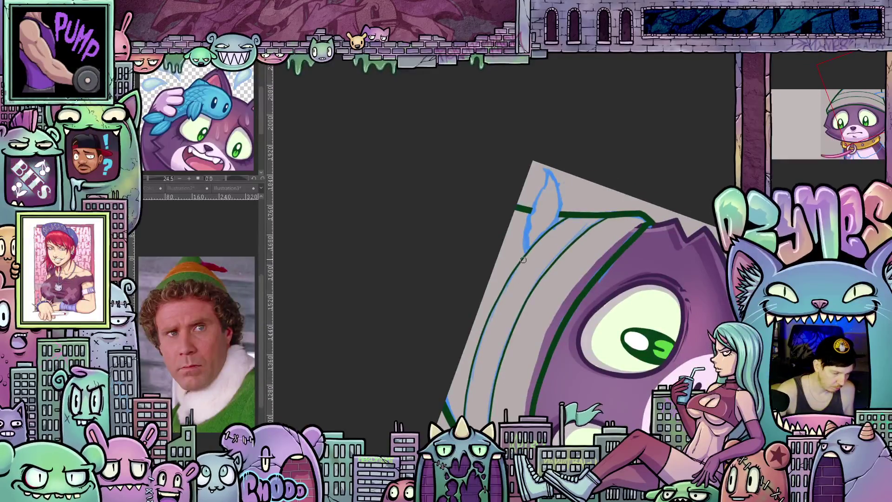
{"action": "left_click_drag", "start_coordinate": [525, 254], "coordinate": [544, 165]}
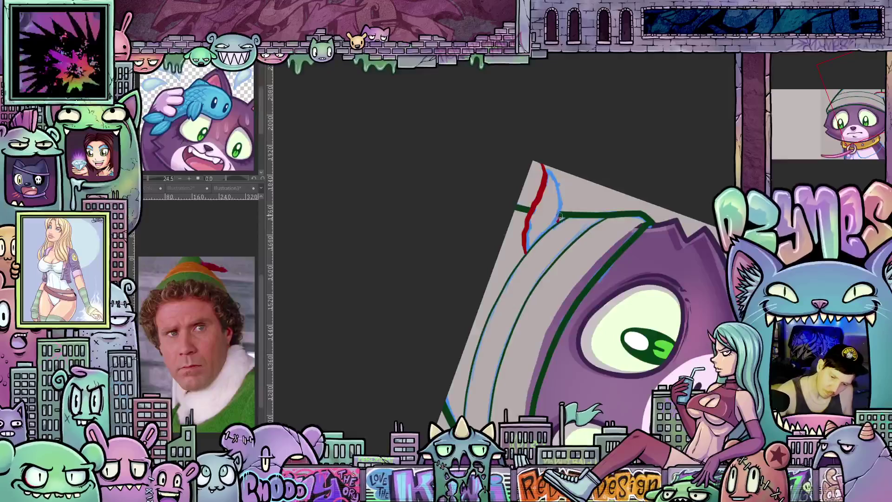
{"action": "mouse_move", "coordinate": [558, 223]}
{"action": "left_mouse_down"}
{"action": "mouse_move", "coordinate": [563, 197]}
{"action": "mouse_move", "coordinate": [543, 164]}
{"action": "mouse_move", "coordinate": [604, 247]}
{"action": "left_mouse_up"}
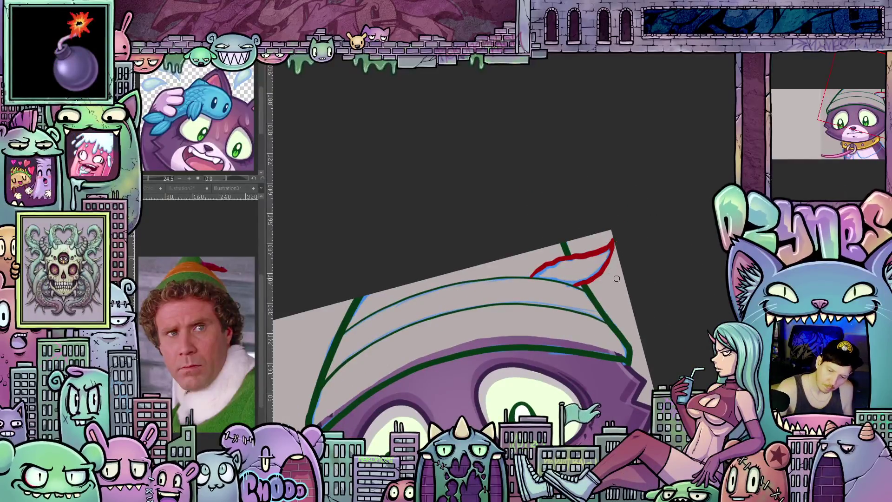
{"action": "mouse_move", "coordinate": [615, 278]}
{"action": "left_mouse_down"}
{"action": "mouse_move", "coordinate": [666, 240]}
{"action": "mouse_move", "coordinate": [661, 248]}
{"action": "left_mouse_up"}
{"action": "key", "text": "ctrl+0"}
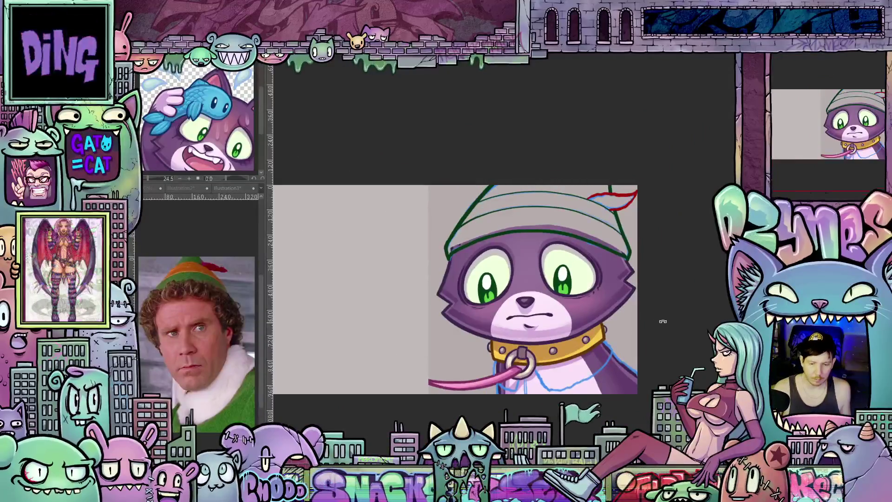
Hide the blue sketch layer and zoom in on the green-inked elf hat
{"action": "scroll", "coordinate": [672, 328], "scroll_direction": "up", "scroll_amount": 3}
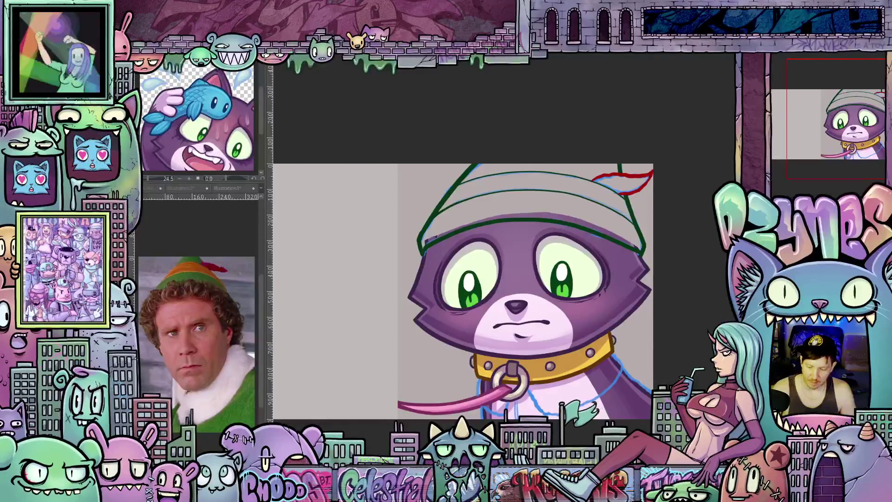
{"action": "key", "text": "Delete"}
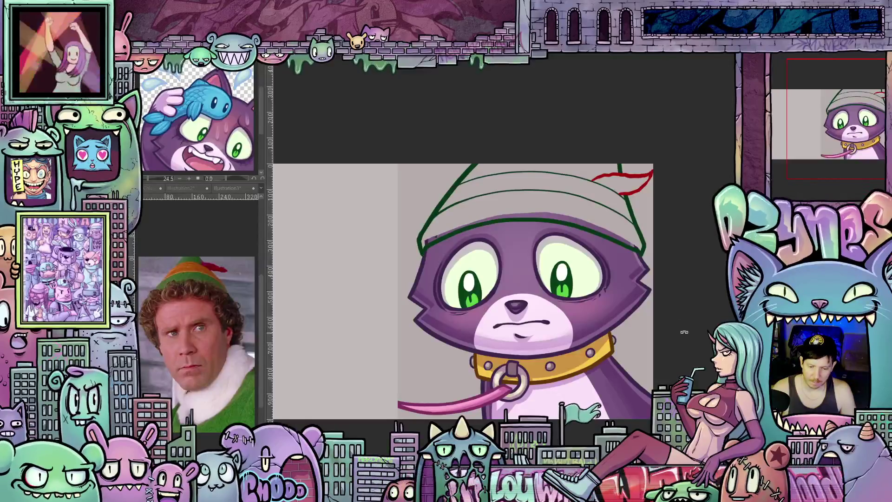
{"action": "scroll", "coordinate": [692, 314], "scroll_direction": "up", "scroll_amount": 1}
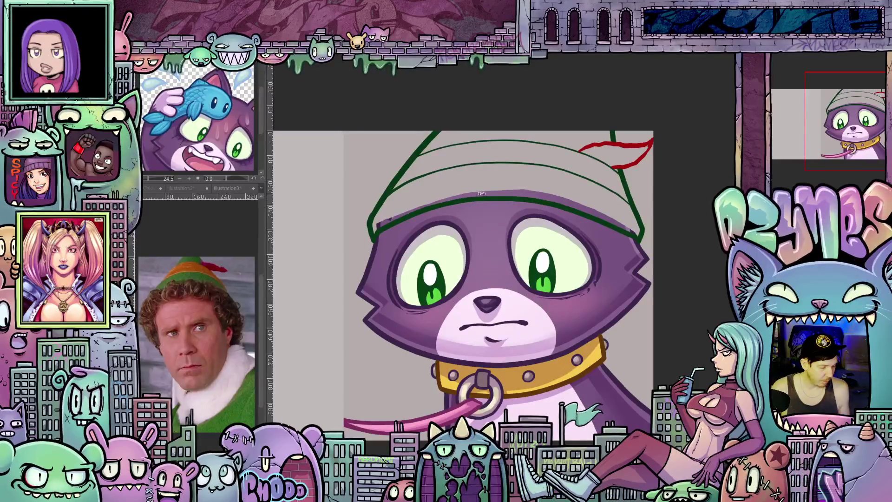
Fill the outlined hat bright green and reveal the yellow band and red feather fills
{"action": "left_click", "coordinate": [505, 181]}
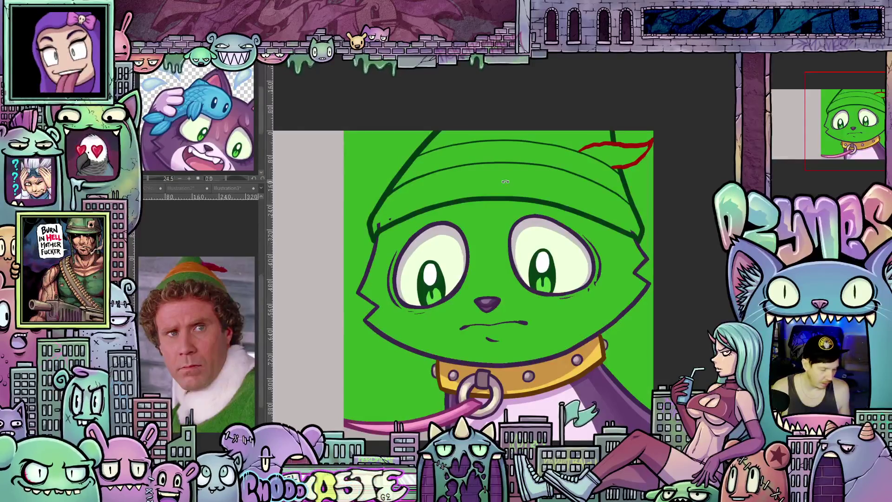
{"action": "key", "text": "ctrl+z"}
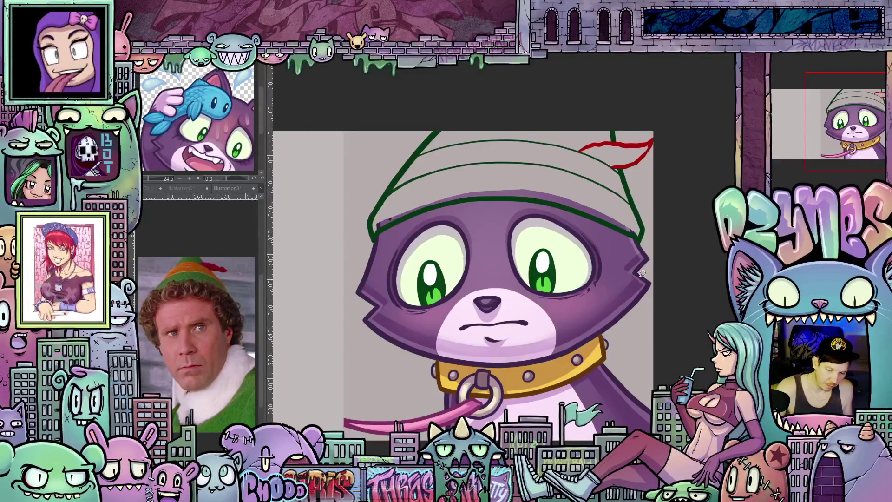
{"action": "mouse_move", "coordinate": [660, 247]}
{"action": "left_mouse_down"}
{"action": "mouse_move", "coordinate": [663, 103]}
{"action": "mouse_move", "coordinate": [447, 79]}
{"action": "mouse_move", "coordinate": [349, 238]}
{"action": "mouse_move", "coordinate": [660, 265]}
{"action": "left_mouse_up"}
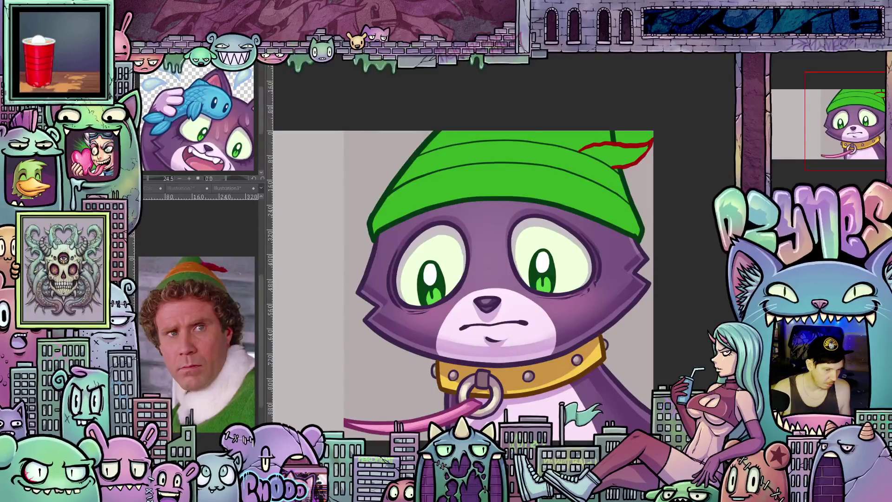
{"action": "left_click", "coordinate": [635, 136]}
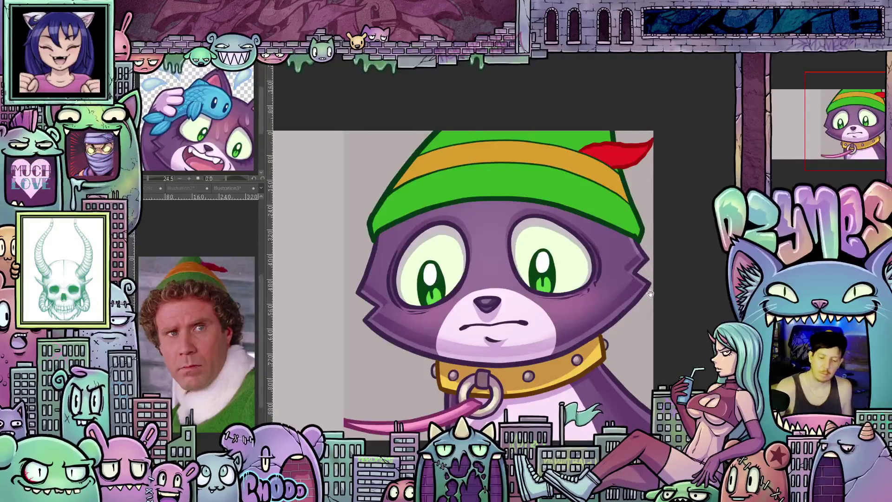
{"action": "left_click_drag", "start_coordinate": [654, 296], "coordinate": [678, 334]}
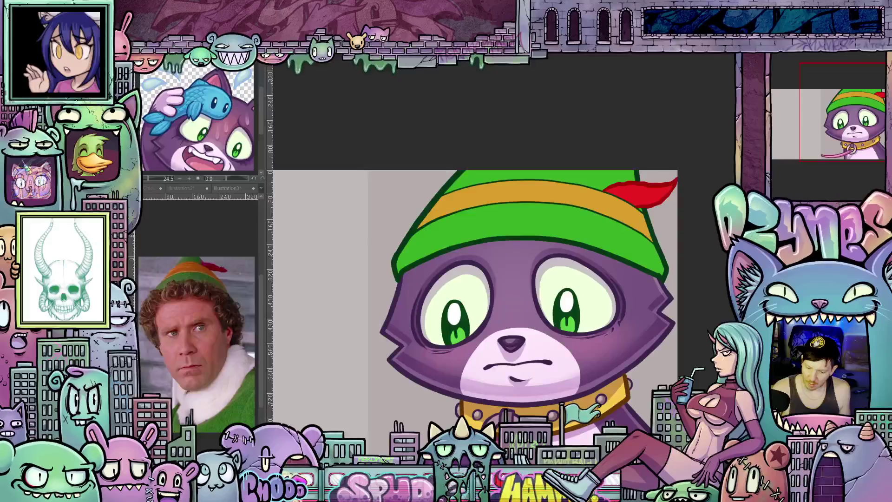
Set the shading layer to Multiply and shade the hat's right and left edges dark green
{"action": "left_click", "coordinate": [790, 67]}
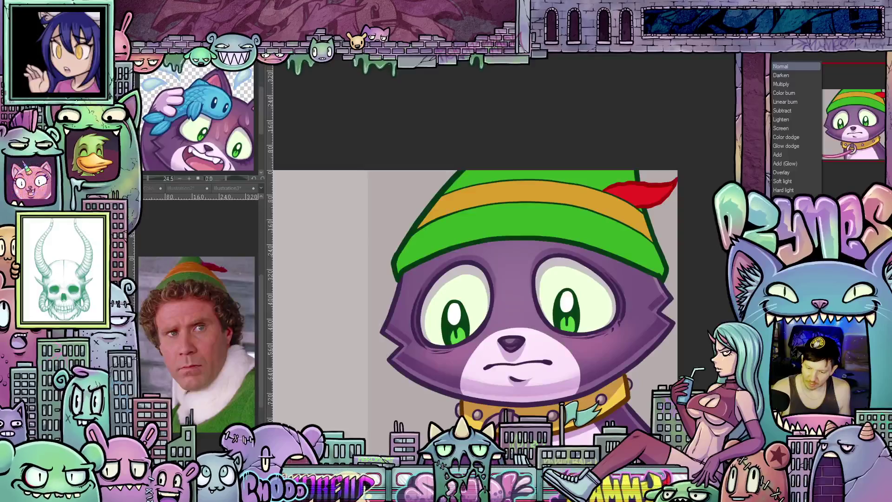
{"action": "left_click", "coordinate": [785, 86]}
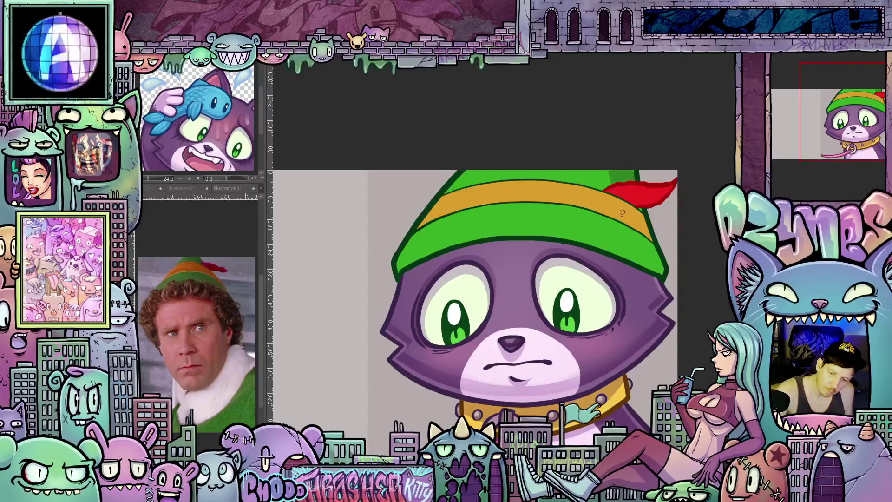
{"action": "mouse_move", "coordinate": [617, 197]}
{"action": "left_mouse_down"}
{"action": "mouse_move", "coordinate": [621, 254]}
{"action": "mouse_move", "coordinate": [639, 254]}
{"action": "mouse_move", "coordinate": [658, 276]}
{"action": "mouse_move", "coordinate": [641, 214]}
{"action": "left_mouse_up"}
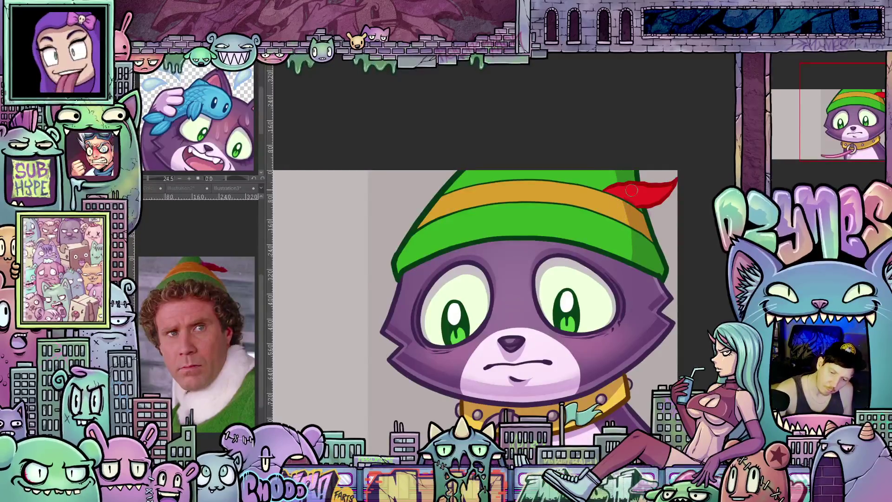
{"action": "mouse_move", "coordinate": [680, 265]}
{"action": "left_mouse_down"}
{"action": "mouse_move", "coordinate": [674, 169]}
{"action": "mouse_move", "coordinate": [604, 209]}
{"action": "mouse_move", "coordinate": [467, 342]}
{"action": "mouse_move", "coordinate": [463, 325]}
{"action": "left_mouse_up"}
{"action": "left_click_drag", "start_coordinate": [465, 370], "coordinate": [471, 256]}
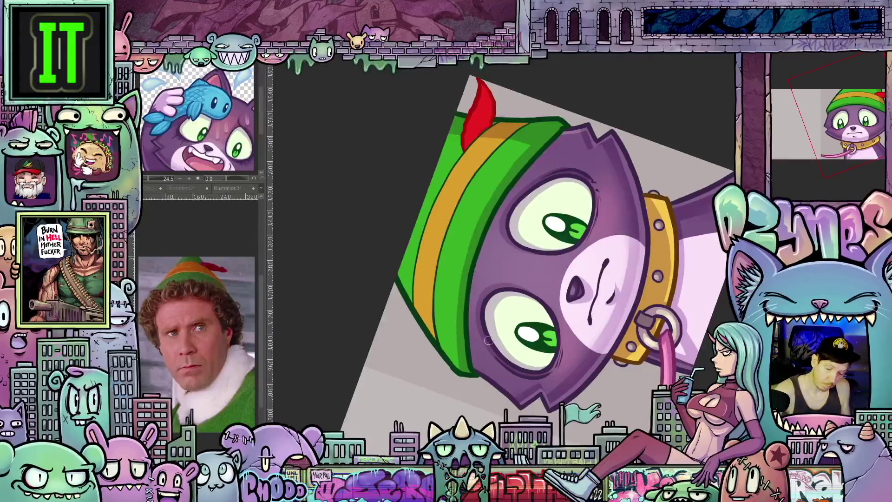
{"action": "left_click_drag", "start_coordinate": [471, 336], "coordinate": [485, 238]}
{"action": "left_click_drag", "start_coordinate": [505, 204], "coordinate": [558, 142]}
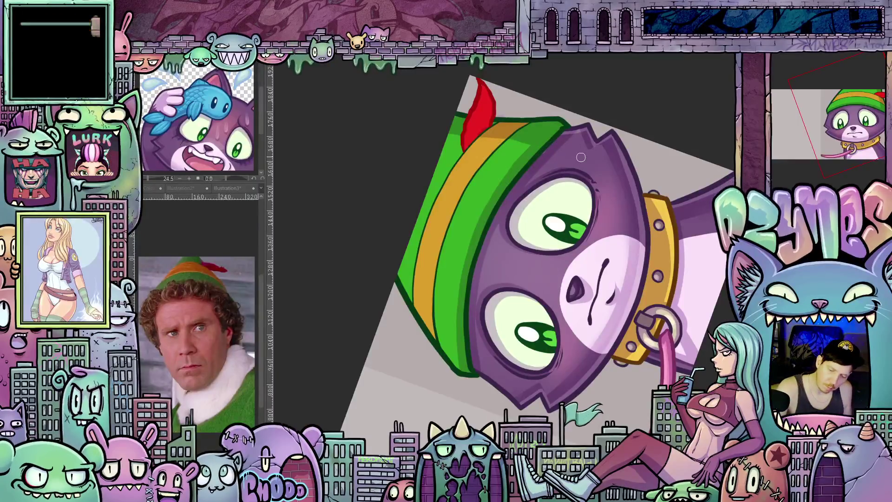
{"action": "left_click_drag", "start_coordinate": [548, 135], "coordinate": [632, 262]}
{"action": "scroll", "coordinate": [633, 262], "scroll_direction": "up", "scroll_amount": 1}
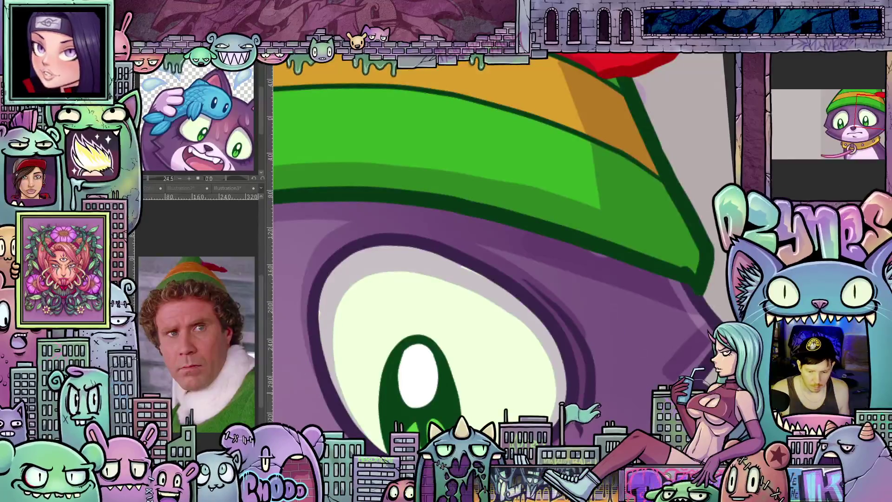
{"action": "scroll", "coordinate": [607, 341], "scroll_direction": "down", "scroll_amount": 5}
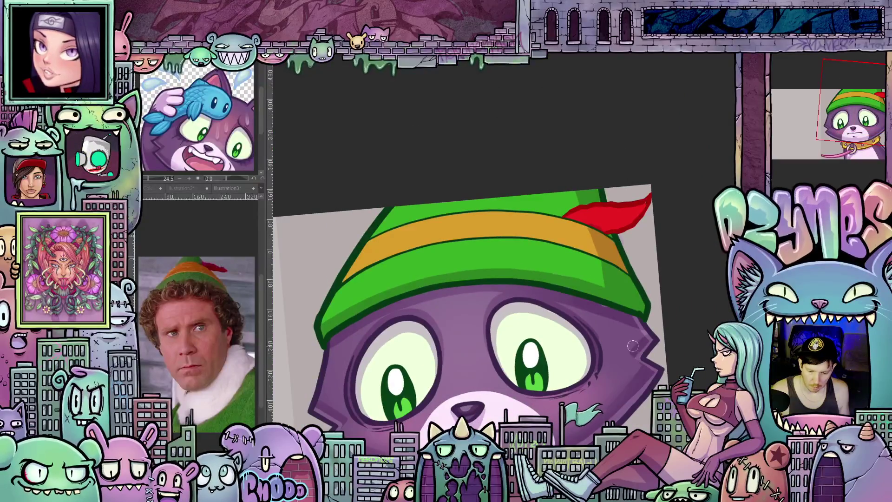
{"action": "scroll", "coordinate": [640, 360], "scroll_direction": "up", "scroll_amount": 2}
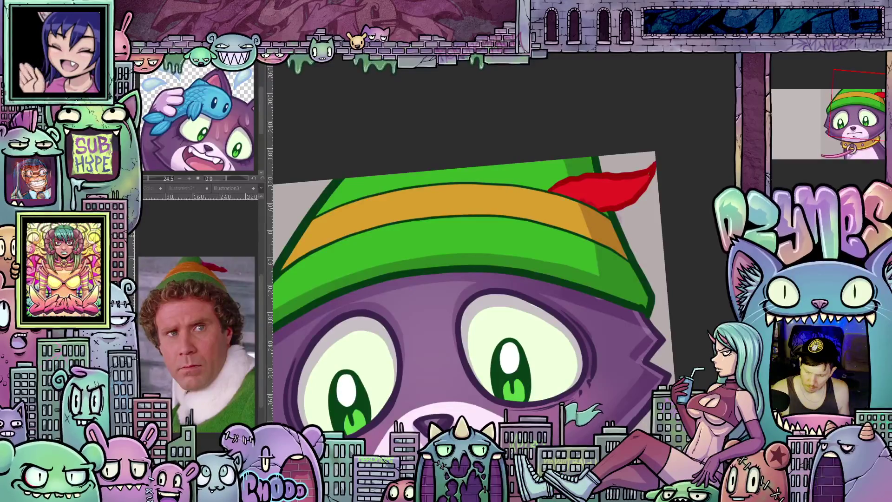
{"action": "key", "text": "Delete"}
{"action": "key", "text": "ctrl+z"}
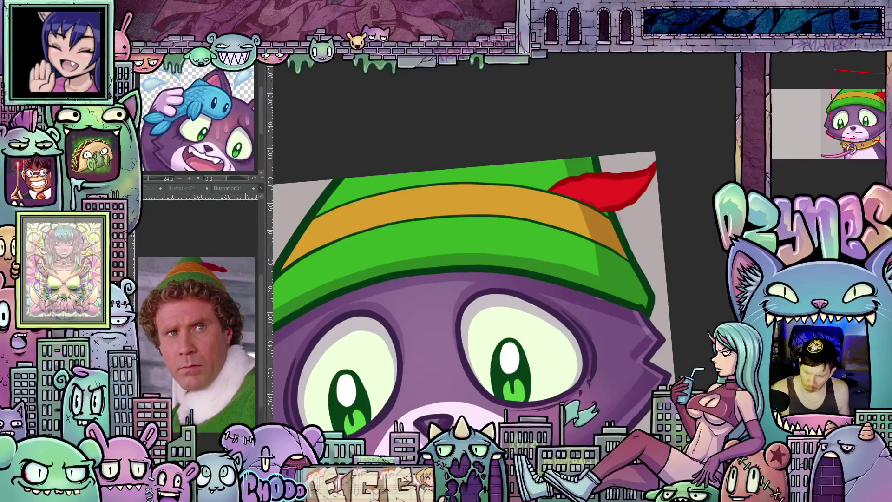
{"action": "key", "text": "ctrl+z"}
{"action": "key", "text": "ctrl+y"}
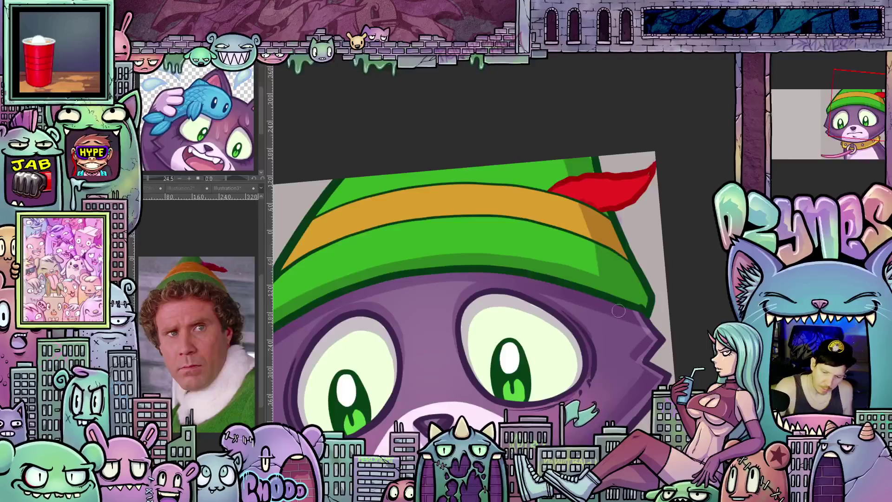
{"action": "left_click_drag", "start_coordinate": [616, 309], "coordinate": [662, 316]}
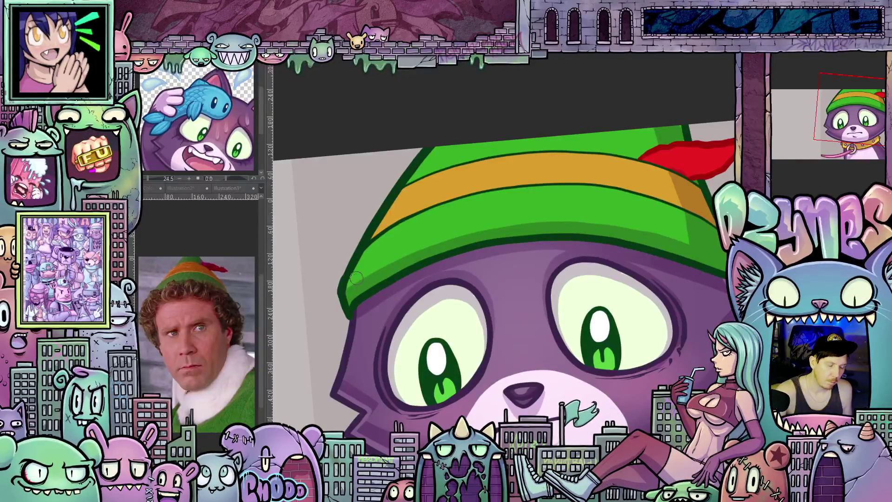
{"action": "left_click_drag", "start_coordinate": [377, 234], "coordinate": [410, 180]}
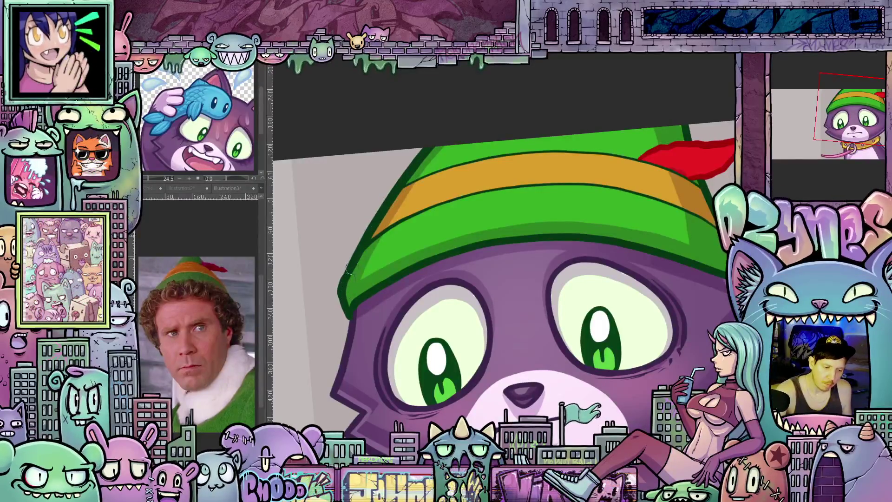
{"action": "mouse_move", "coordinate": [490, 169]}
{"action": "left_mouse_down"}
{"action": "mouse_move", "coordinate": [611, 365]}
{"action": "mouse_move", "coordinate": [607, 339]}
{"action": "left_mouse_up"}
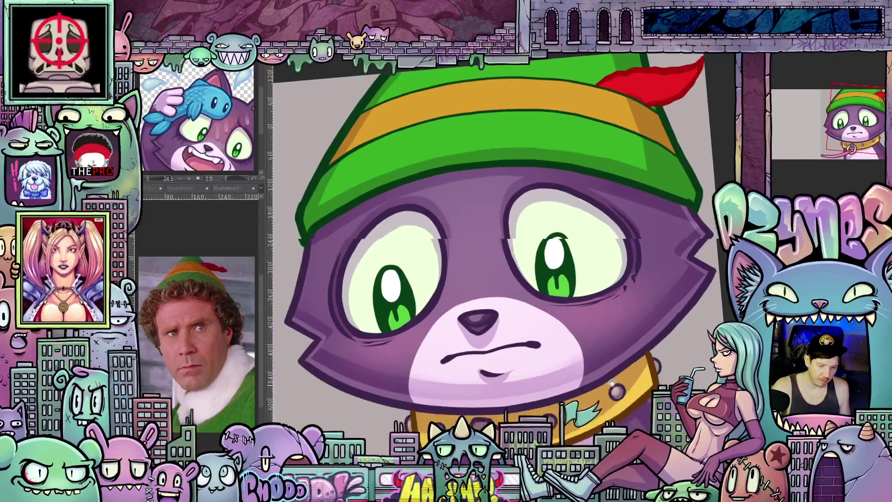
{"action": "mouse_move", "coordinate": [584, 395]}
{"action": "left_mouse_down"}
{"action": "mouse_move", "coordinate": [618, 419]}
{"action": "mouse_move", "coordinate": [586, 458]}
{"action": "mouse_move", "coordinate": [576, 434]}
{"action": "mouse_move", "coordinate": [553, 471]}
{"action": "left_mouse_up"}
{"action": "left_click_drag", "start_coordinate": [642, 398], "coordinate": [526, 398]}
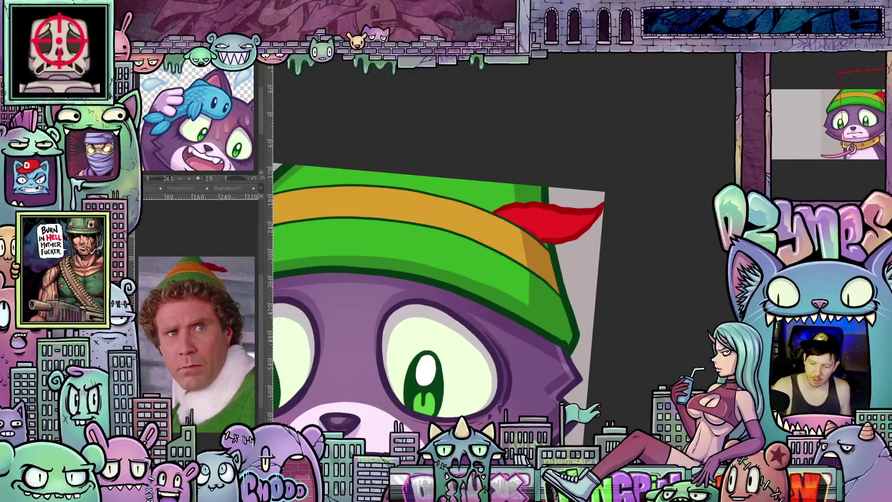
{"action": "left_click_drag", "start_coordinate": [542, 190], "coordinate": [471, 238]}
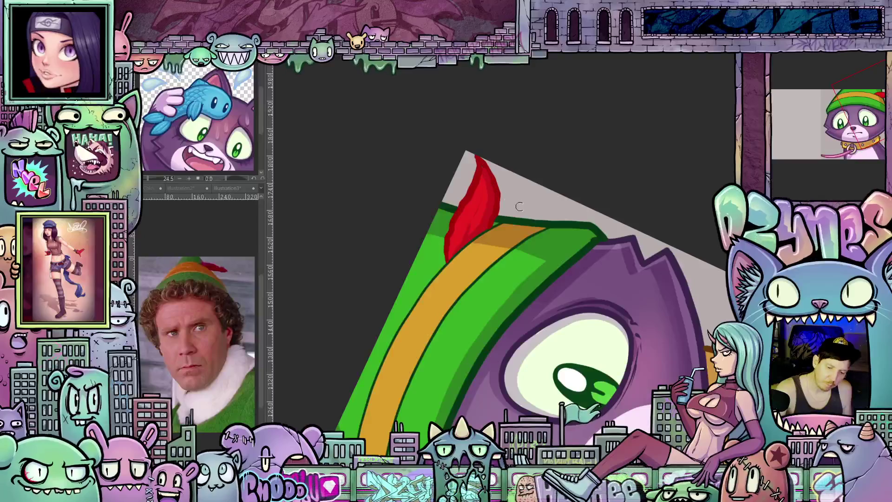
{"action": "key", "text": "ctrl+0"}
{"action": "scroll", "coordinate": [589, 301], "scroll_direction": "up", "scroll_amount": 3}
Reveal the blue chain sketch below the collar, then switch to the snowman-cat drawing
{"action": "left_click_drag", "start_coordinate": [589, 301], "coordinate": [616, 282]}
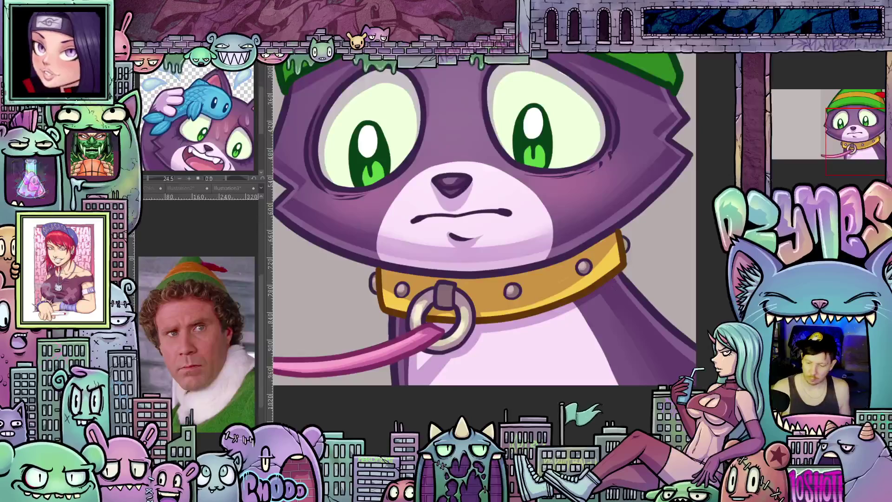
{"action": "key", "text": "ctrl+z"}
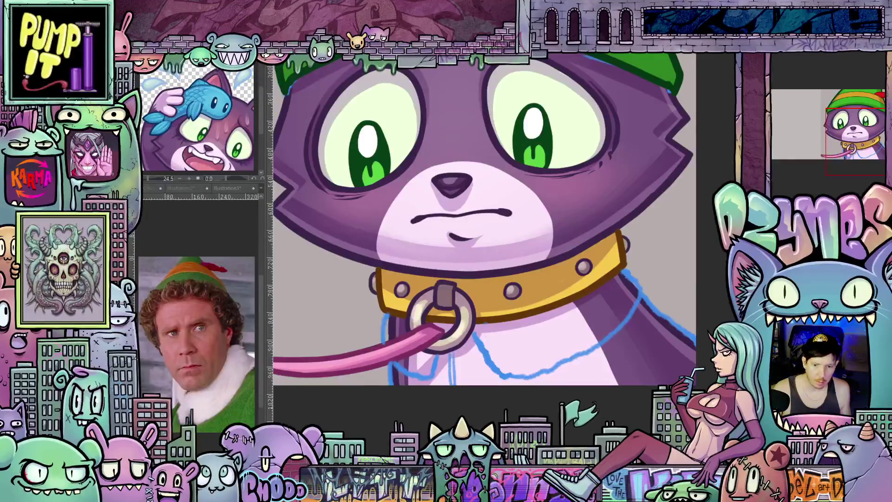
{"action": "key", "text": "ctrl+Tab"}
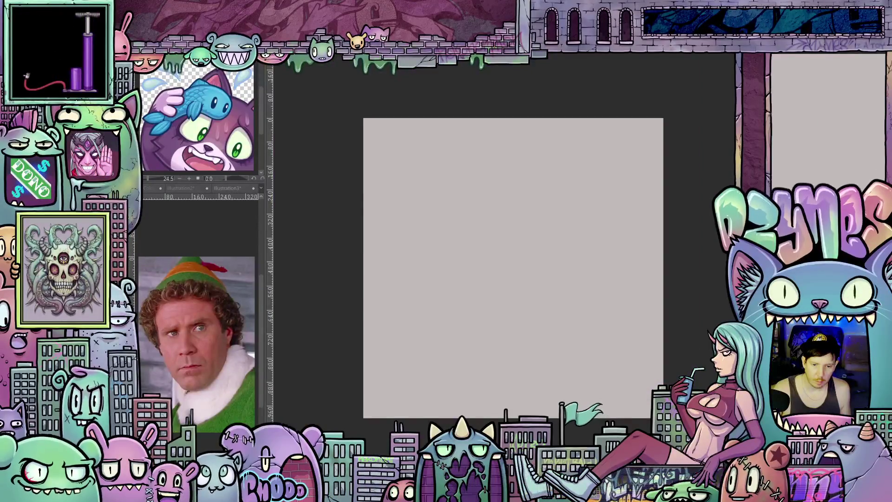
{"action": "key", "text": "ctrl+Tab"}
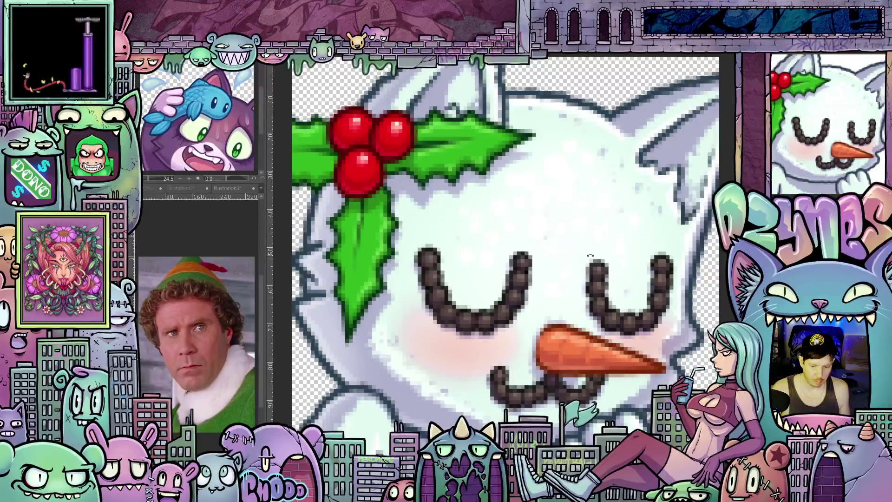
Zoom around the snowman-cat drawing, check its colour settings, then return to the purple cat
{"action": "scroll", "coordinate": [590, 255], "scroll_direction": "down", "scroll_amount": 5}
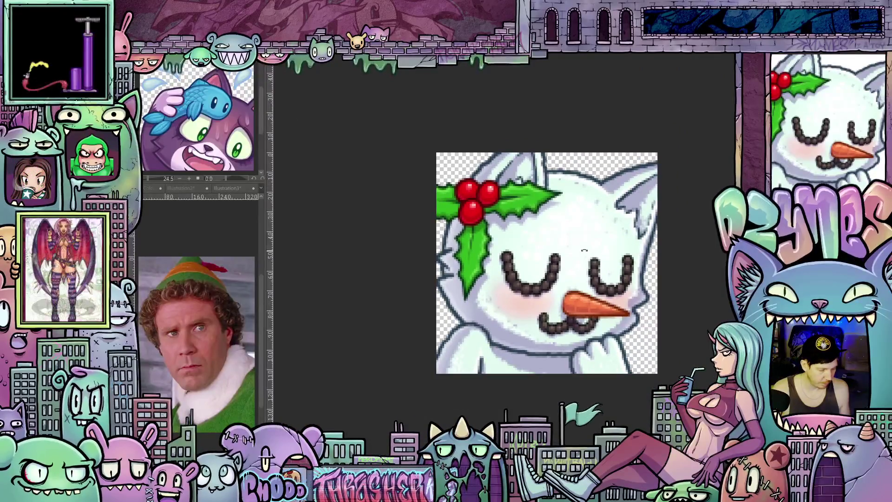
{"action": "scroll", "coordinate": [584, 250], "scroll_direction": "up", "scroll_amount": 10}
{"action": "scroll", "coordinate": [645, 296], "scroll_direction": "down", "scroll_amount": 2}
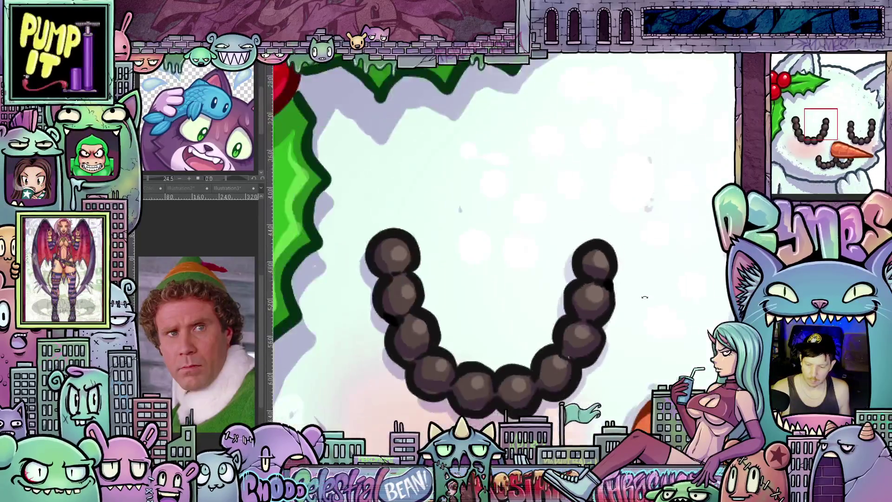
{"action": "scroll", "coordinate": [645, 296], "scroll_direction": "down", "scroll_amount": 2}
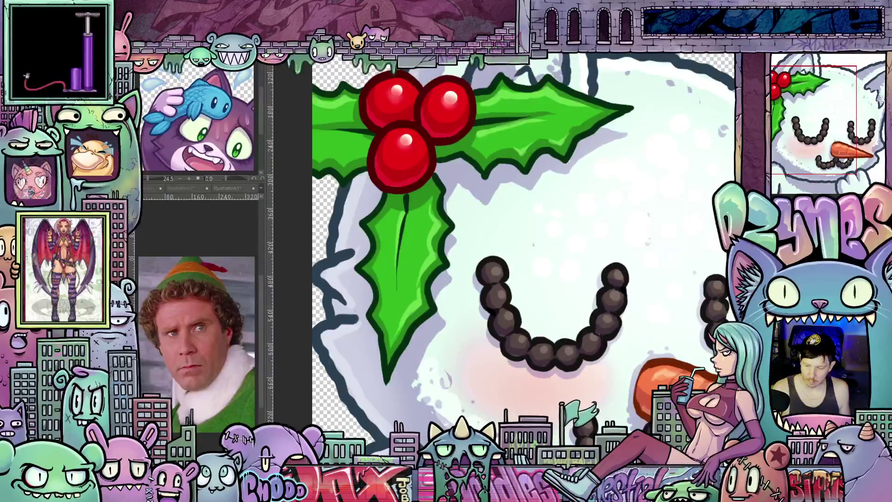
{"action": "left_click", "coordinate": [617, 369]}
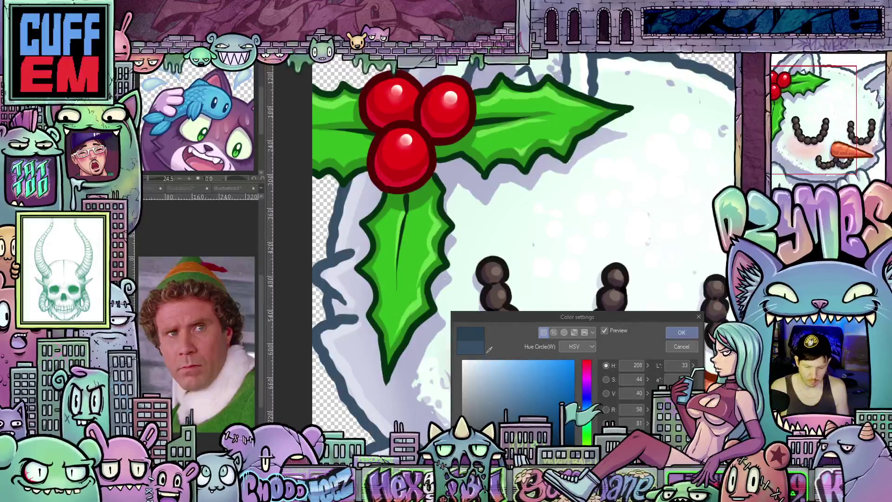
{"action": "left_click", "coordinate": [676, 348]}
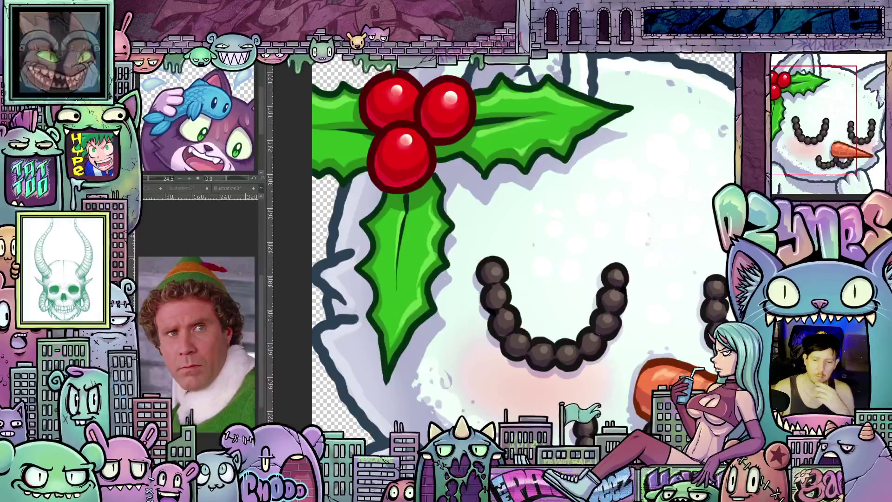
{"action": "key", "text": "ctrl+Tab"}
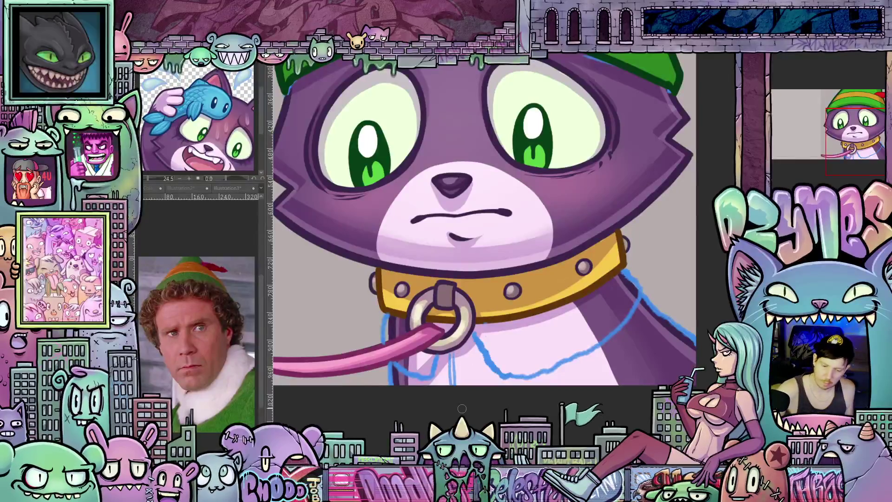
Set the drawing colour to dark blue with H 208, S 44, V 40
{"action": "scroll", "coordinate": [460, 372], "scroll_direction": "up", "scroll_amount": 2}
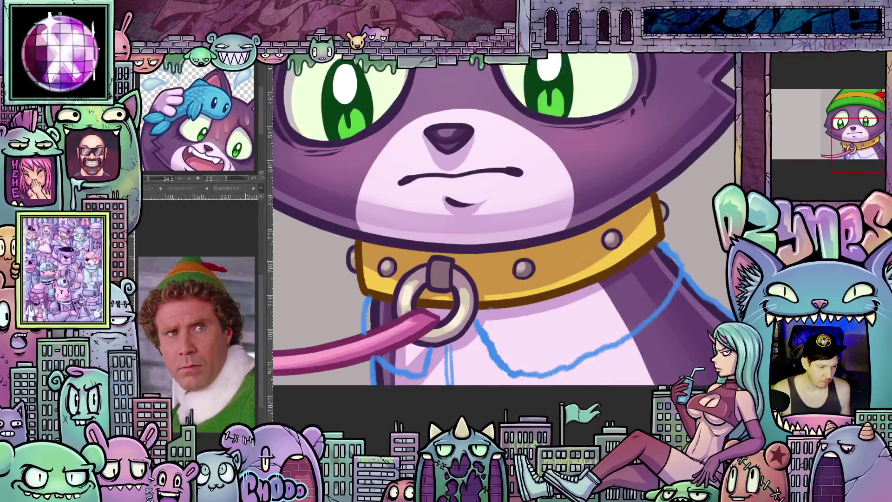
{"action": "left_click", "coordinate": [489, 353]}
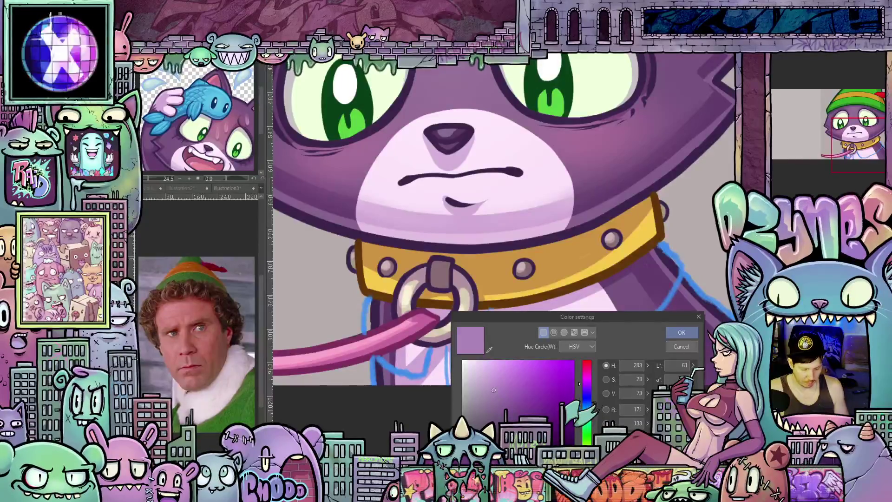
{"action": "left_click", "coordinate": [511, 409]}
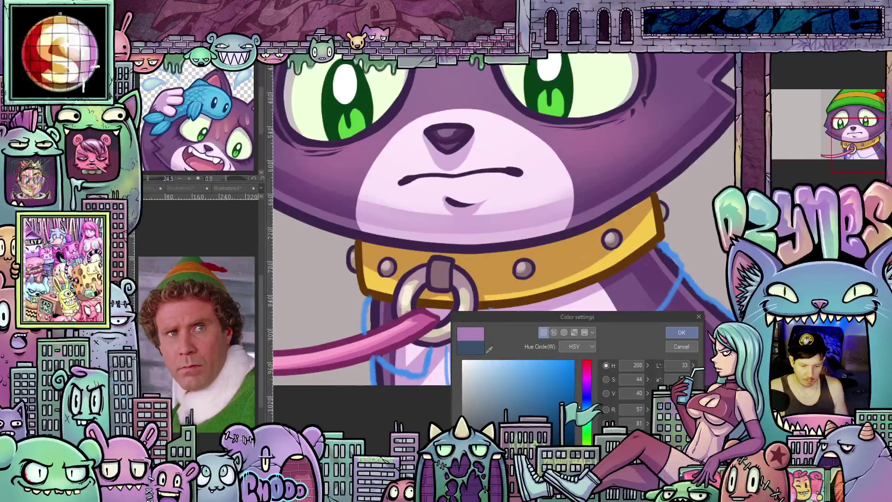
{"action": "left_click", "coordinate": [682, 332]}
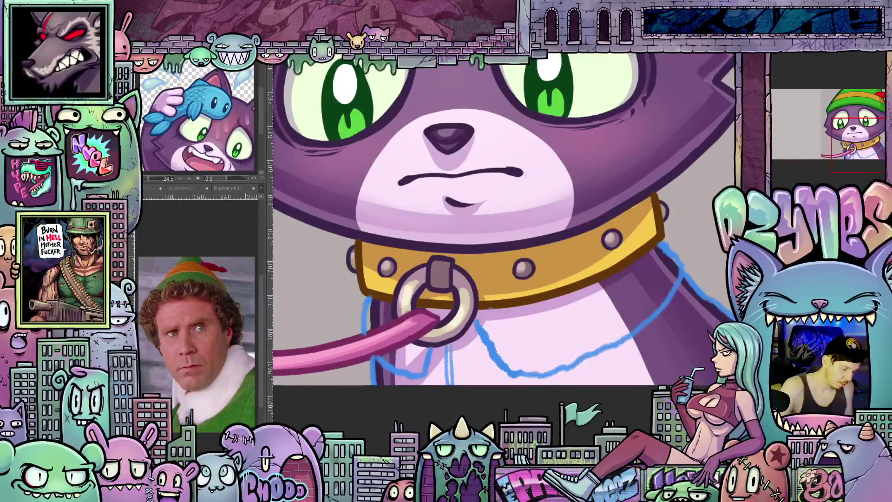
{"action": "key", "text": "asciicircum"}
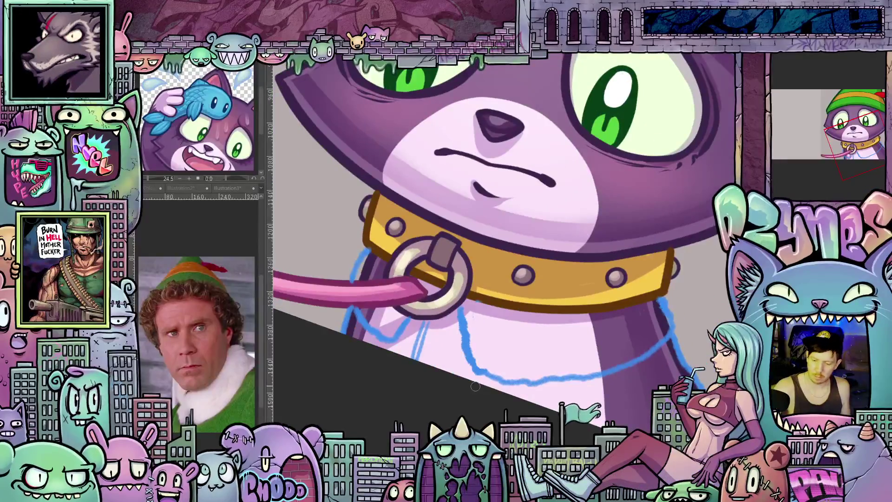
Paint the dark blue chain from the collar ring along the sketch line across the chest
{"action": "left_click_drag", "start_coordinate": [460, 307], "coordinate": [464, 332]}
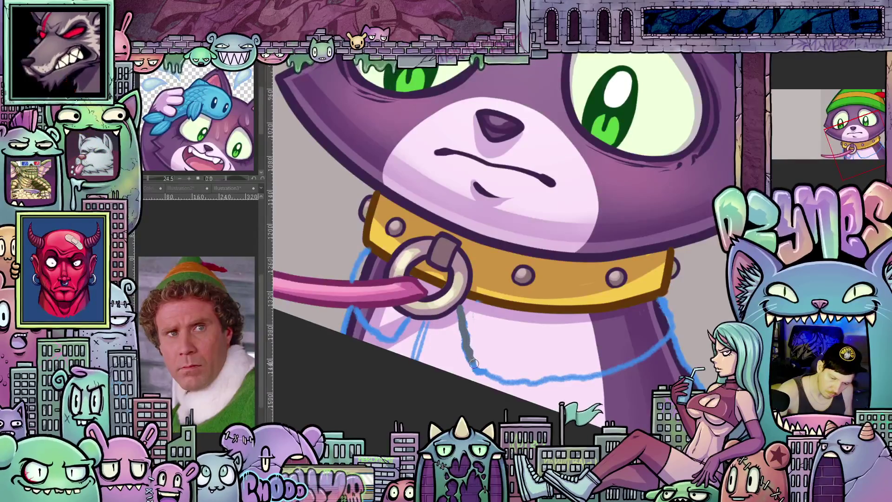
{"action": "left_click_drag", "start_coordinate": [474, 362], "coordinate": [484, 372]}
{"action": "key", "text": "minus"}
{"action": "key", "text": "minus"}
{"action": "left_click_drag", "start_coordinate": [542, 369], "coordinate": [610, 328]}
{"action": "mouse_move", "coordinate": [655, 285]}
{"action": "left_mouse_down"}
{"action": "mouse_move", "coordinate": [675, 247]}
{"action": "mouse_move", "coordinate": [619, 389]}
{"action": "mouse_move", "coordinate": [606, 376]}
{"action": "left_mouse_up"}
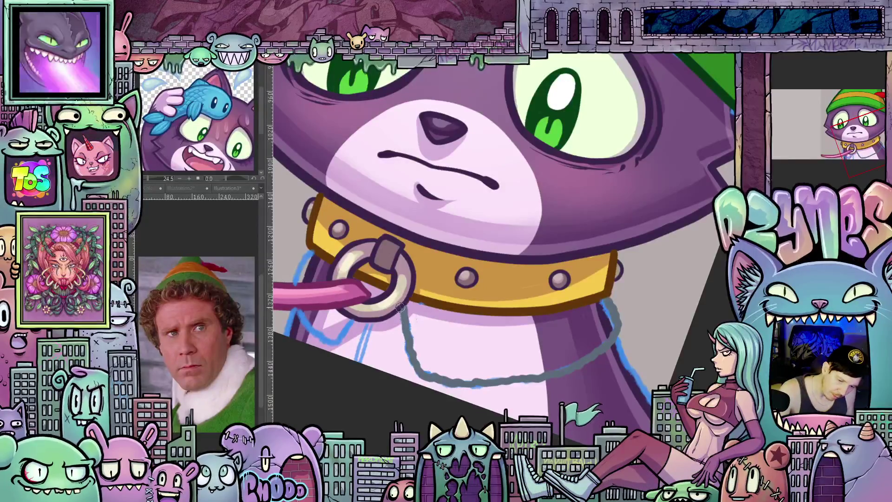
{"action": "left_click_drag", "start_coordinate": [427, 290], "coordinate": [495, 359]}
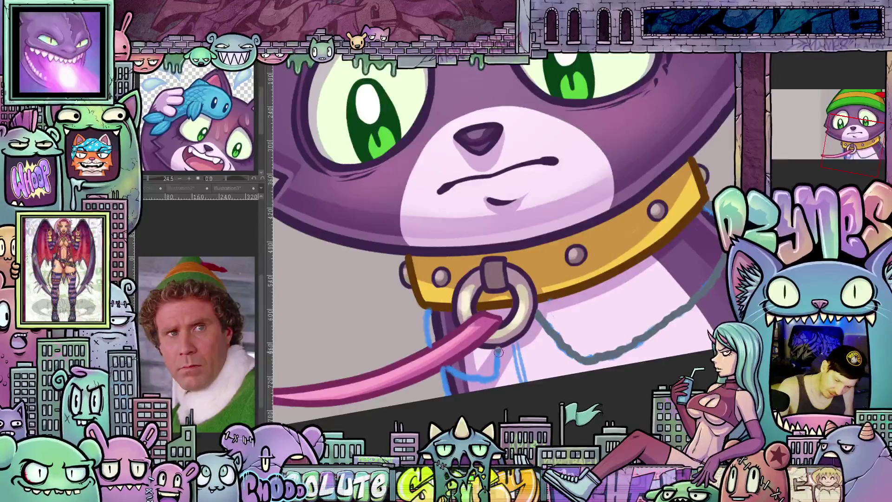
{"action": "left_click_drag", "start_coordinate": [492, 375], "coordinate": [460, 374]}
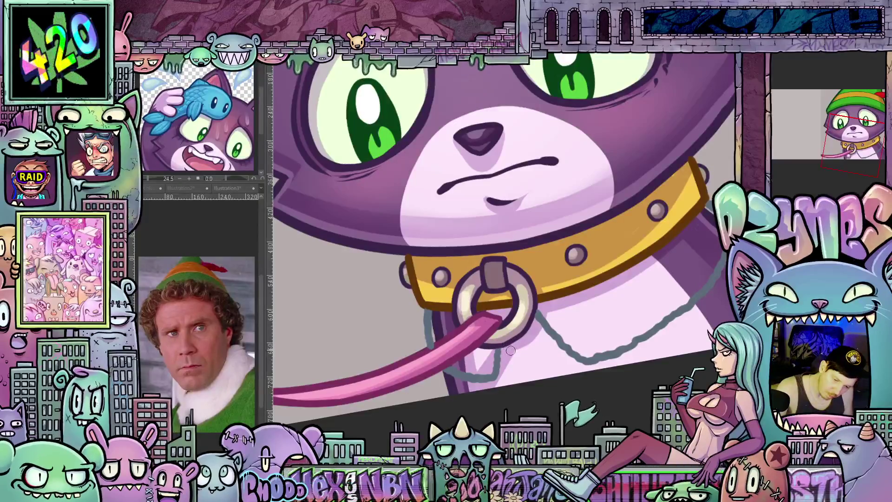
{"action": "left_click_drag", "start_coordinate": [626, 329], "coordinate": [474, 374]}
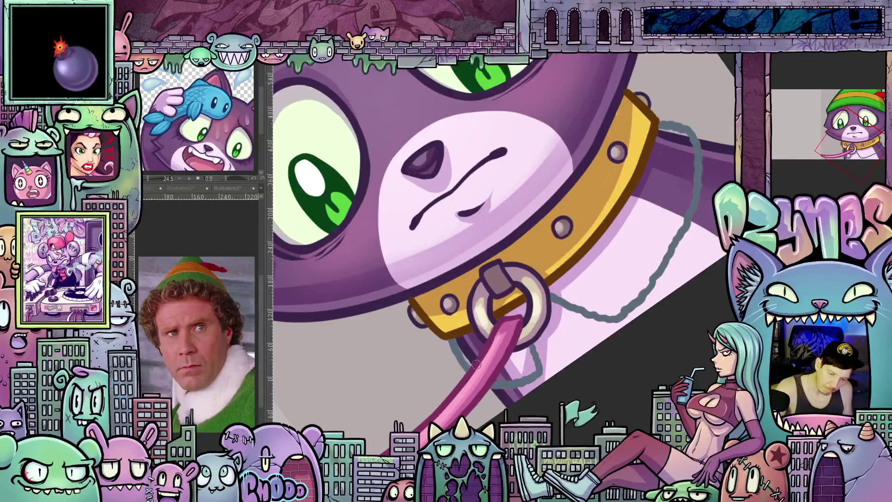
{"action": "left_click_drag", "start_coordinate": [464, 387], "coordinate": [593, 403]}
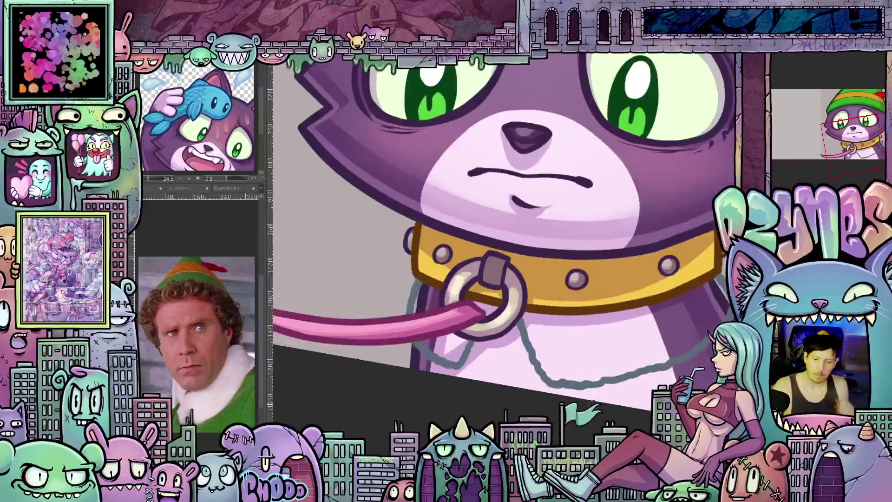
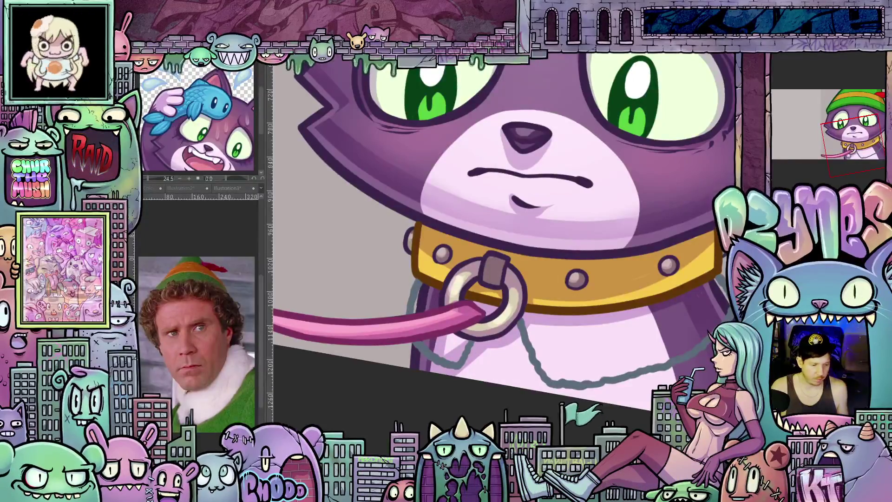
Draw a dark green line down the cat's right edge, then zoom and rotate onto the collar
{"action": "mouse_move", "coordinate": [625, 434]}
{"action": "left_mouse_down"}
{"action": "mouse_move", "coordinate": [481, 423]}
{"action": "mouse_move", "coordinate": [467, 415]}
{"action": "left_mouse_up"}
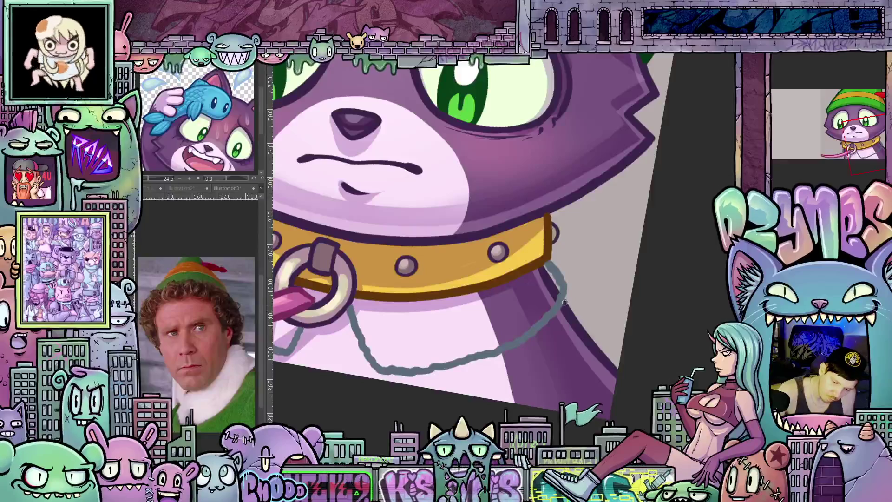
{"action": "left_click_drag", "start_coordinate": [579, 319], "coordinate": [619, 369]}
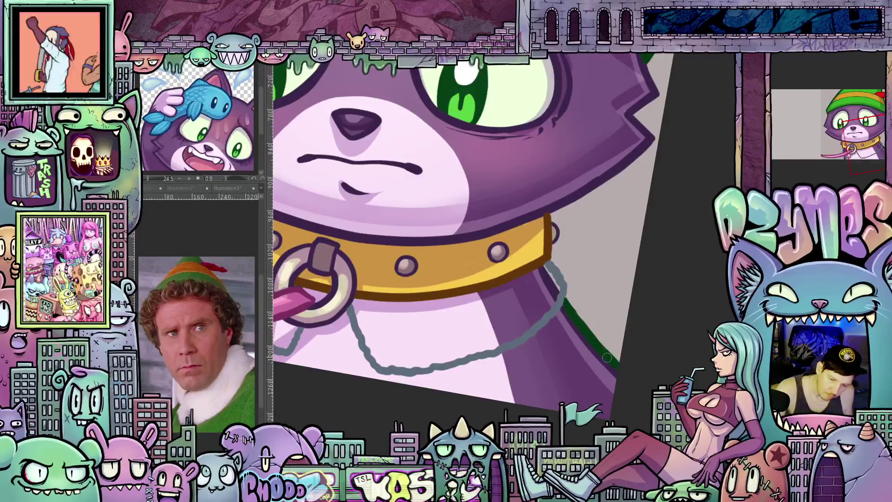
{"action": "mouse_move", "coordinate": [391, 444]}
{"action": "left_mouse_down"}
{"action": "mouse_move", "coordinate": [628, 389]}
{"action": "mouse_move", "coordinate": [594, 372]}
{"action": "mouse_move", "coordinate": [597, 395]}
{"action": "mouse_move", "coordinate": [603, 366]}
{"action": "mouse_move", "coordinate": [517, 382]}
{"action": "left_mouse_up"}
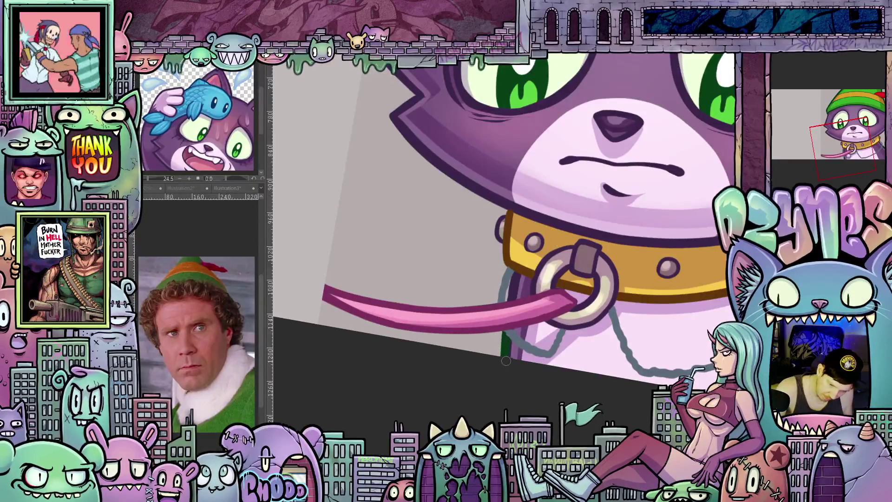
{"action": "key", "text": "ctrl+plus"}
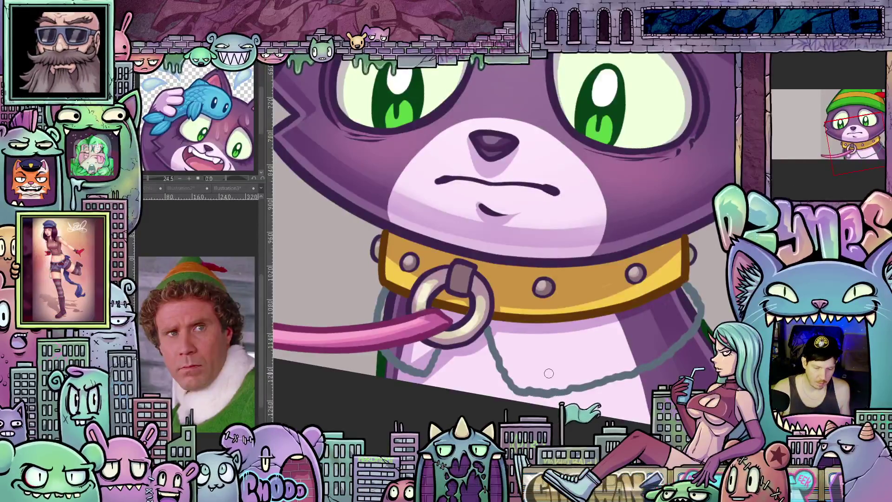
{"action": "scroll", "coordinate": [549, 373], "scroll_direction": "up", "scroll_amount": 1}
{"action": "left_click_drag", "start_coordinate": [682, 308], "coordinate": [476, 261]}
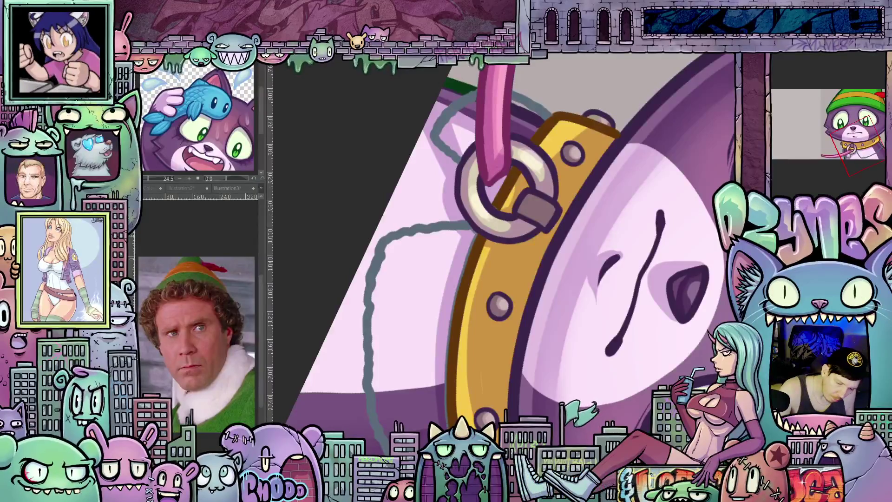
{"action": "scroll", "coordinate": [610, 377], "scroll_direction": "down", "scroll_amount": 3}
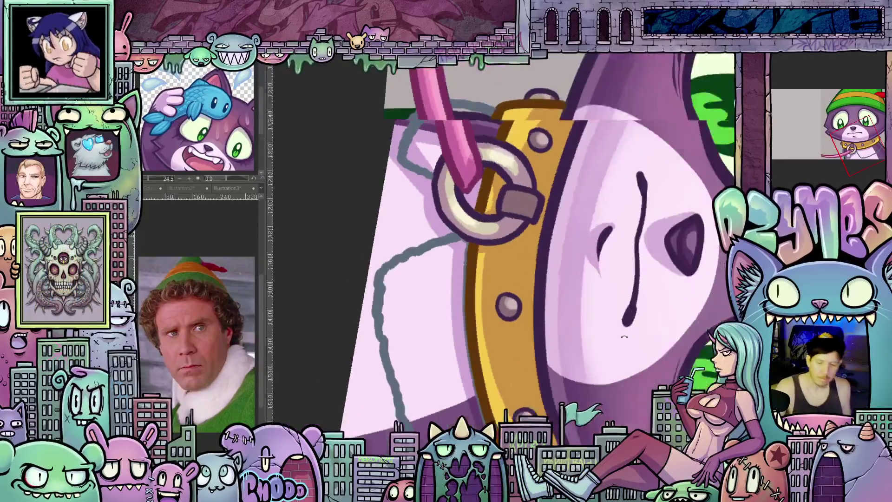
{"action": "scroll", "coordinate": [610, 378], "scroll_direction": "up", "scroll_amount": 3}
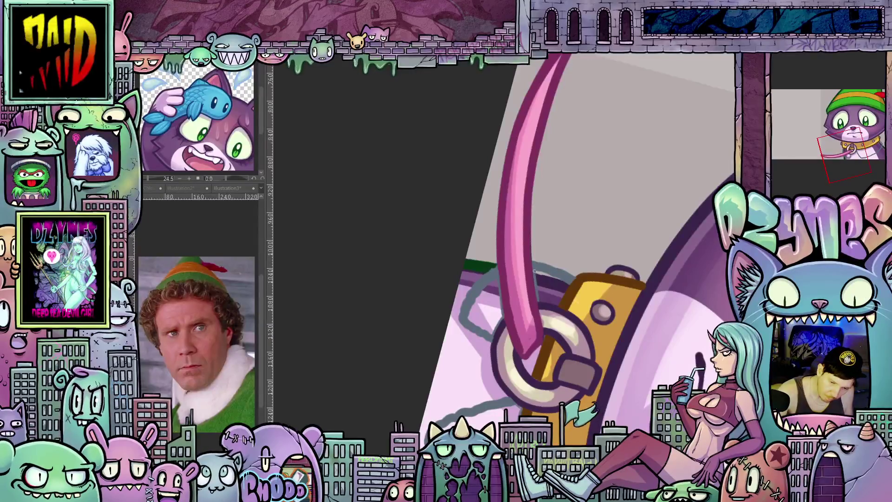
{"action": "left_click_drag", "start_coordinate": [589, 329], "coordinate": [569, 261]}
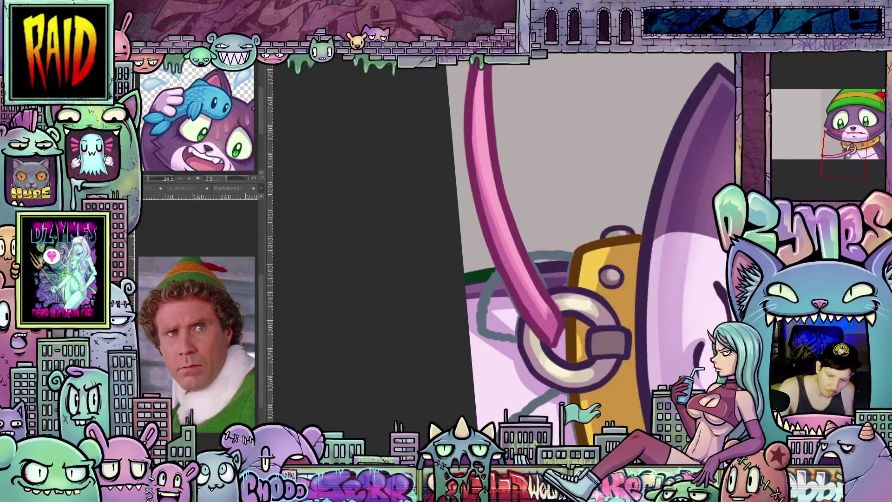
{"action": "mouse_move", "coordinate": [551, 290]}
{"action": "left_mouse_down"}
{"action": "mouse_move", "coordinate": [622, 319]}
{"action": "mouse_move", "coordinate": [658, 317]}
{"action": "mouse_move", "coordinate": [581, 325]}
{"action": "left_mouse_up"}
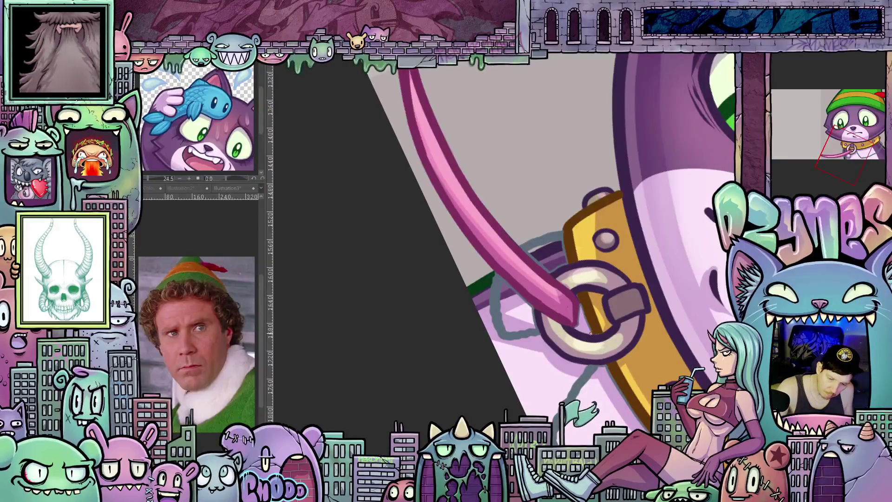
{"action": "left_click_drag", "start_coordinate": [633, 373], "coordinate": [615, 273]}
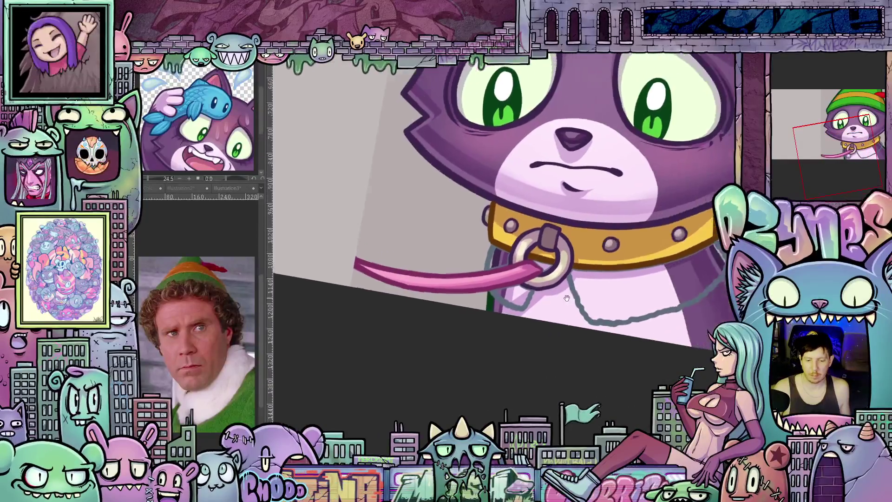
Zoom and rotate onto the collar ring, then bucket-fill the chest below the chain green
{"action": "scroll", "coordinate": [614, 273], "scroll_direction": "up", "scroll_amount": 1}
{"action": "scroll", "coordinate": [491, 319], "scroll_direction": "up", "scroll_amount": 2}
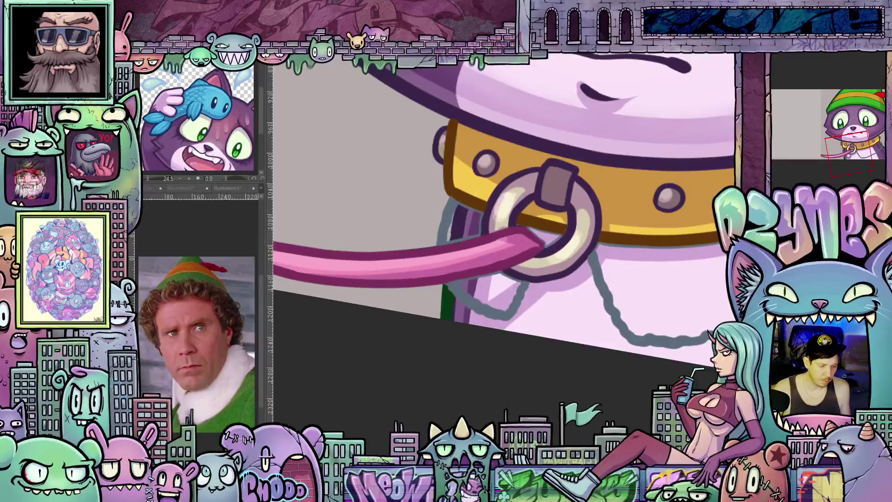
{"action": "left_click_drag", "start_coordinate": [571, 241], "coordinate": [540, 265]}
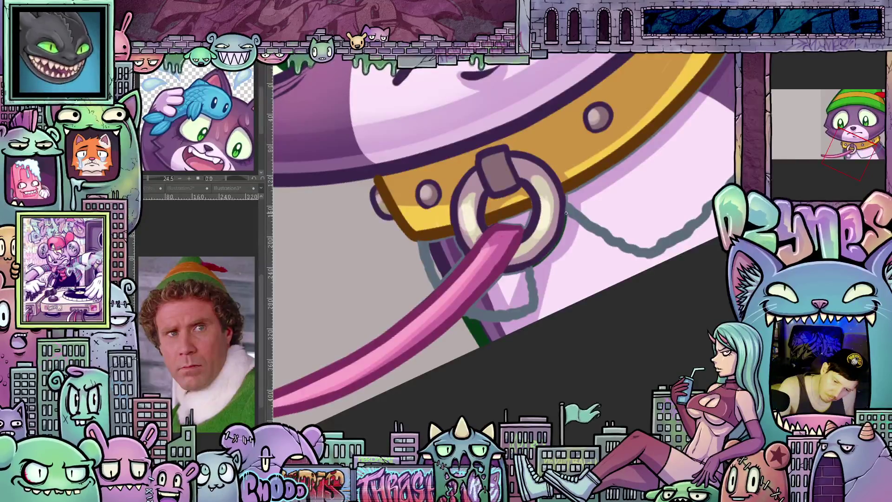
{"action": "scroll", "coordinate": [584, 231], "scroll_direction": "down", "scroll_amount": 3}
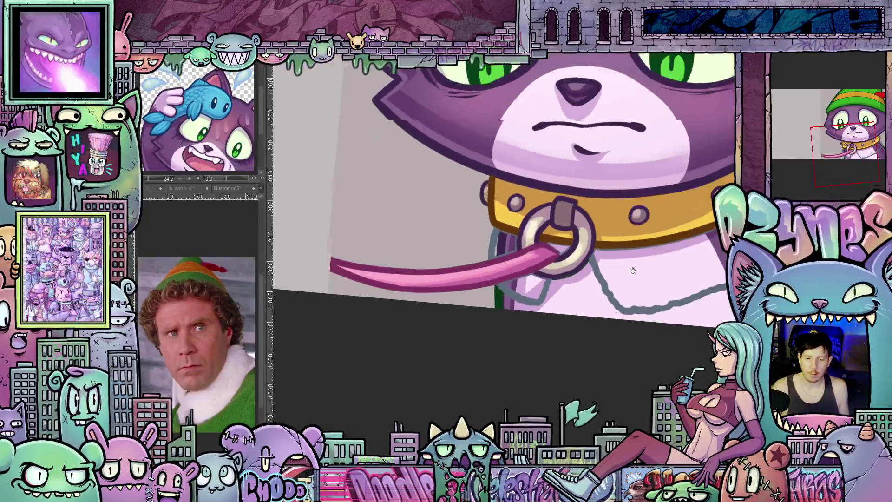
{"action": "left_click_drag", "start_coordinate": [633, 270], "coordinate": [565, 279]}
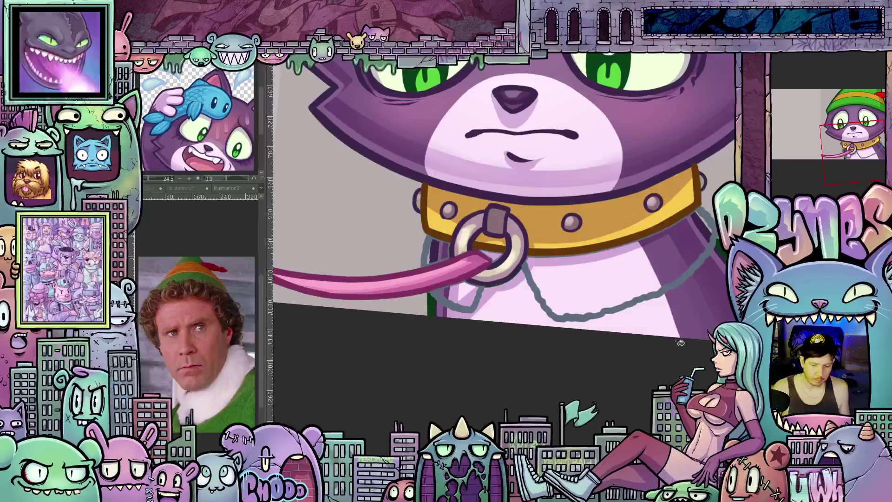
{"action": "left_click", "coordinate": [668, 315]}
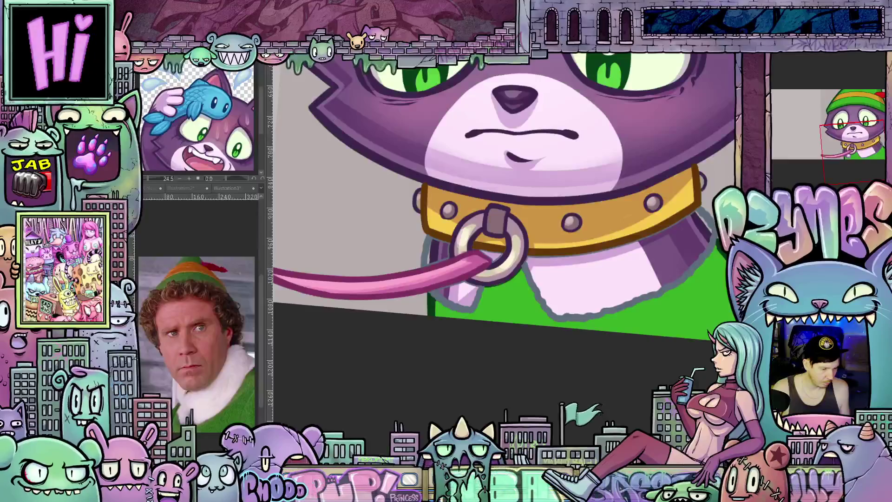
Fill the fur bib patches flat light grey and brighten the fur beside the ring to white
{"action": "left_click", "coordinate": [616, 281]}
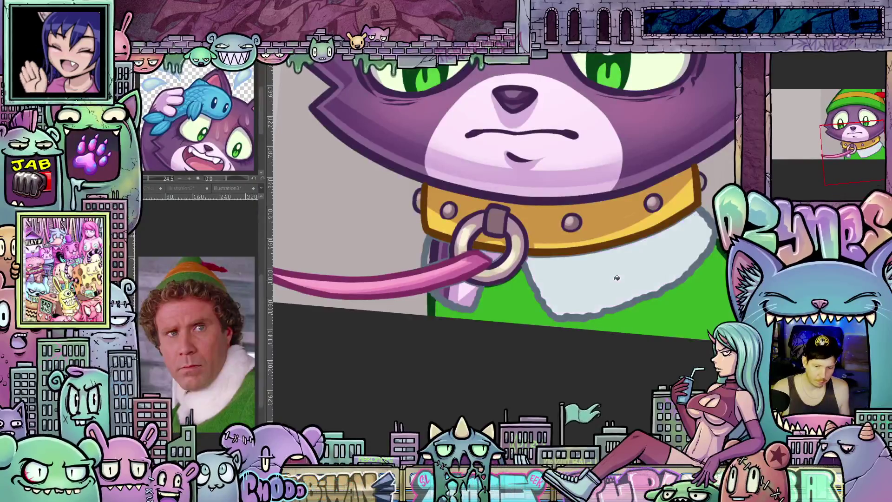
{"action": "left_click", "coordinate": [465, 291]}
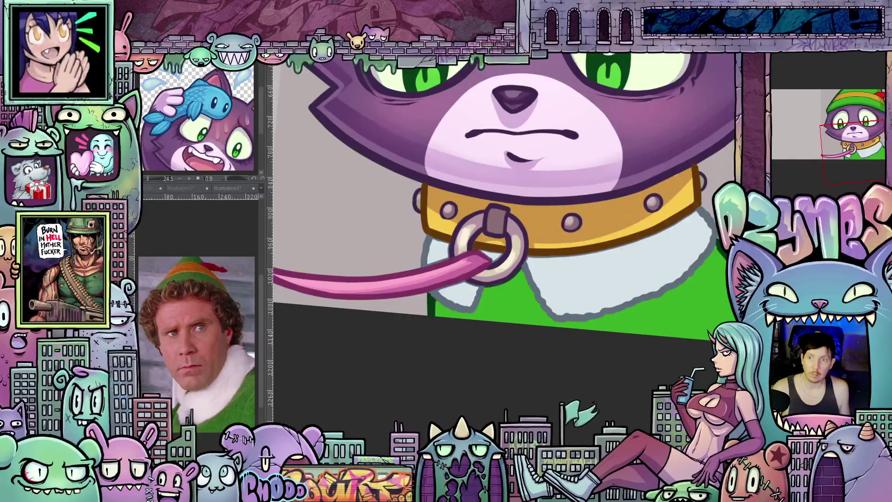
{"action": "left_click", "coordinate": [633, 268]}
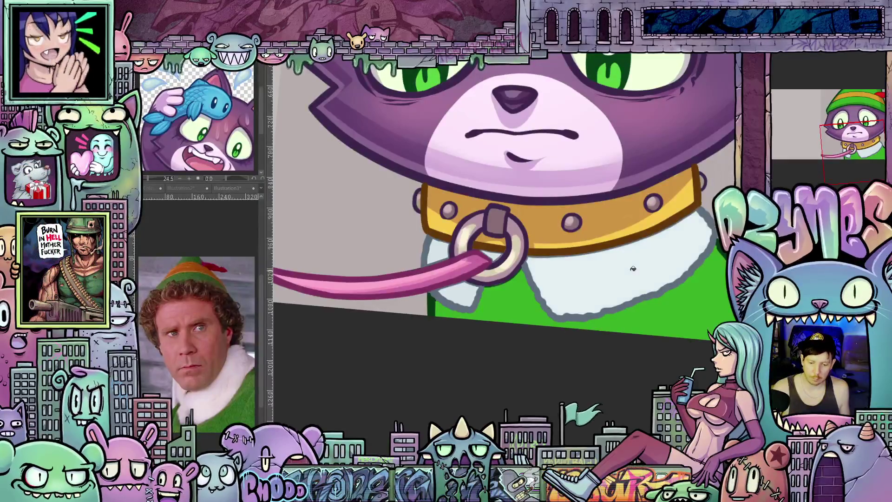
{"action": "left_click", "coordinate": [457, 294]}
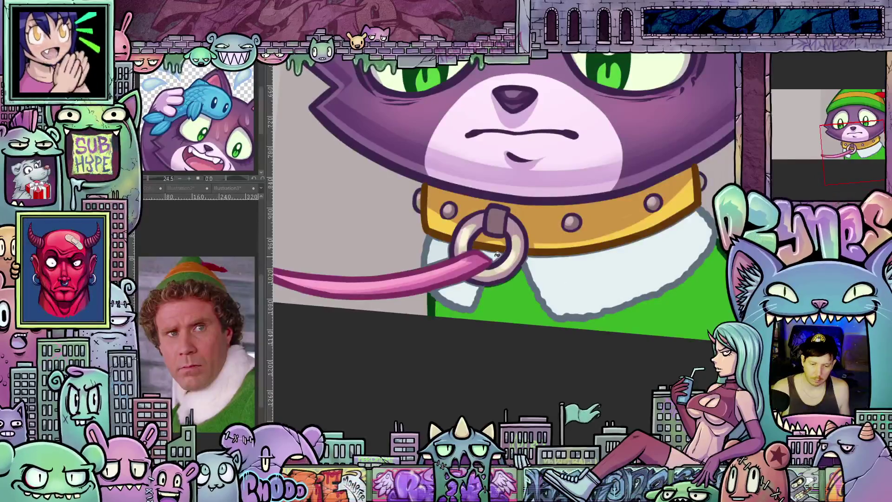
Draw three dark vertical fold lines down the green shirt
{"action": "scroll", "coordinate": [589, 256], "scroll_direction": "down", "scroll_amount": 2}
{"action": "scroll", "coordinate": [589, 256], "scroll_direction": "down", "scroll_amount": 1}
{"action": "left_click_drag", "start_coordinate": [589, 256], "coordinate": [540, 343]}
{"action": "scroll", "coordinate": [462, 375], "scroll_direction": "up", "scroll_amount": 2}
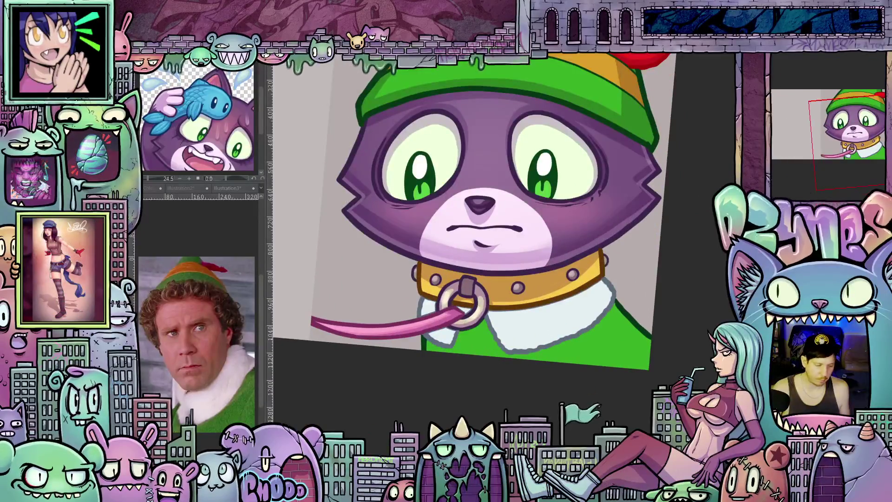
{"action": "scroll", "coordinate": [529, 356], "scroll_direction": "up", "scroll_amount": 1}
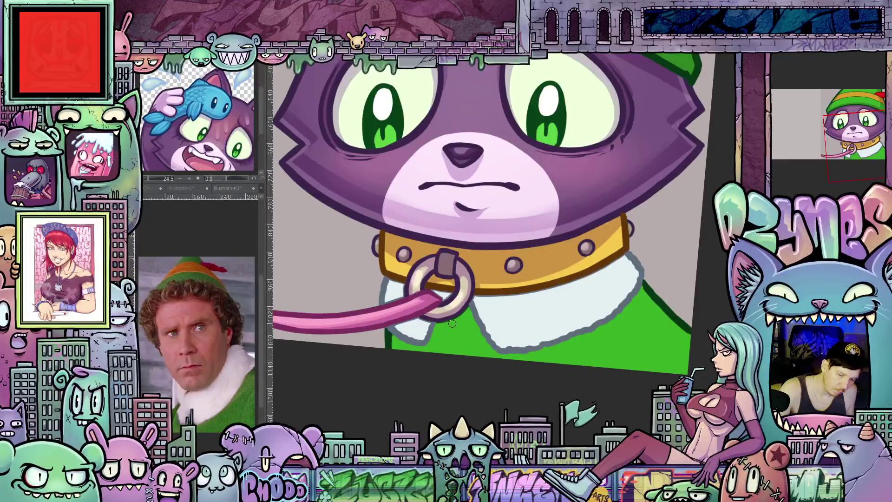
{"action": "left_click_drag", "start_coordinate": [452, 321], "coordinate": [453, 347]}
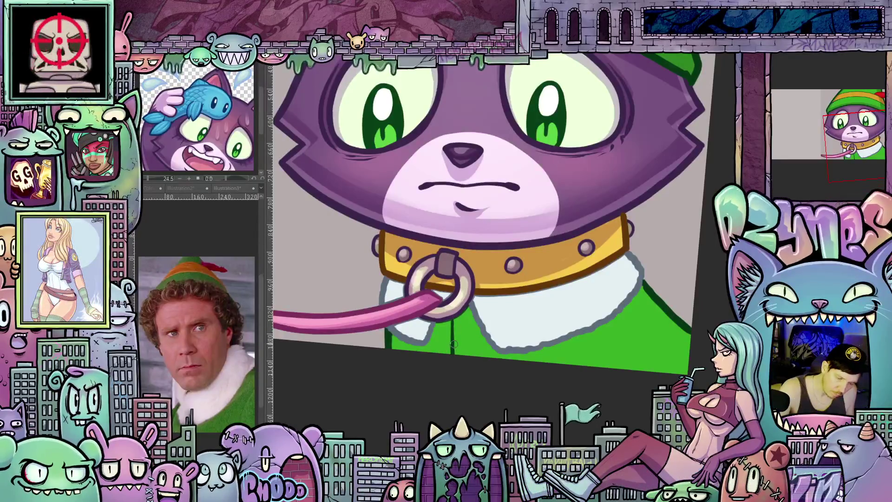
{"action": "left_click_drag", "start_coordinate": [440, 324], "coordinate": [441, 354]}
{"action": "left_click_drag", "start_coordinate": [470, 309], "coordinate": [468, 356]}
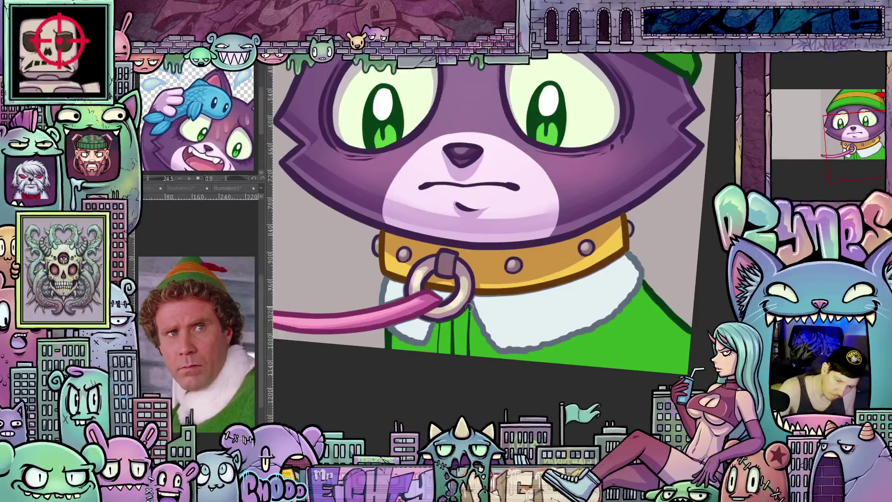
{"action": "scroll", "coordinate": [486, 323], "scroll_direction": "down", "scroll_amount": 6}
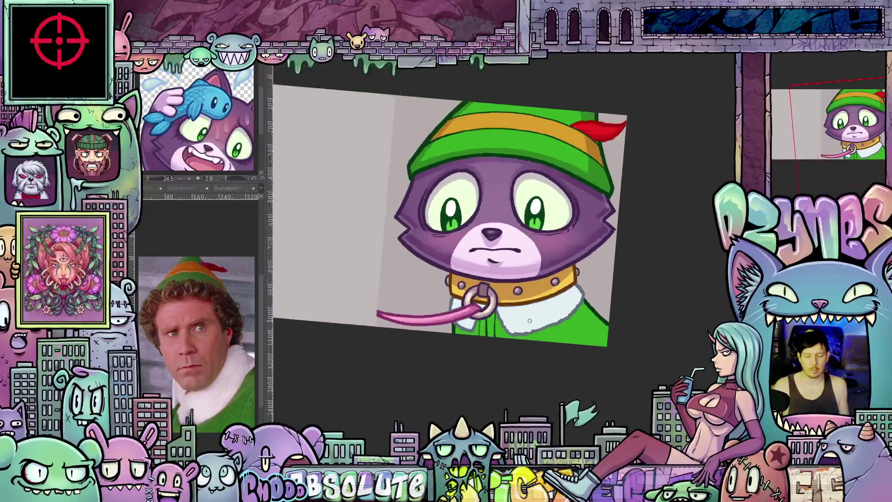
{"action": "scroll", "coordinate": [590, 357], "scroll_direction": "up", "scroll_amount": 4}
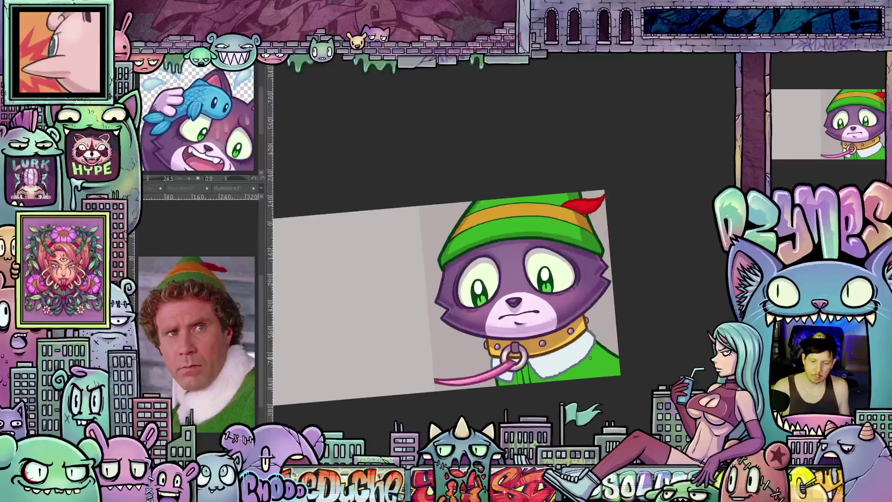
{"action": "scroll", "coordinate": [567, 360], "scroll_direction": "up", "scroll_amount": 2}
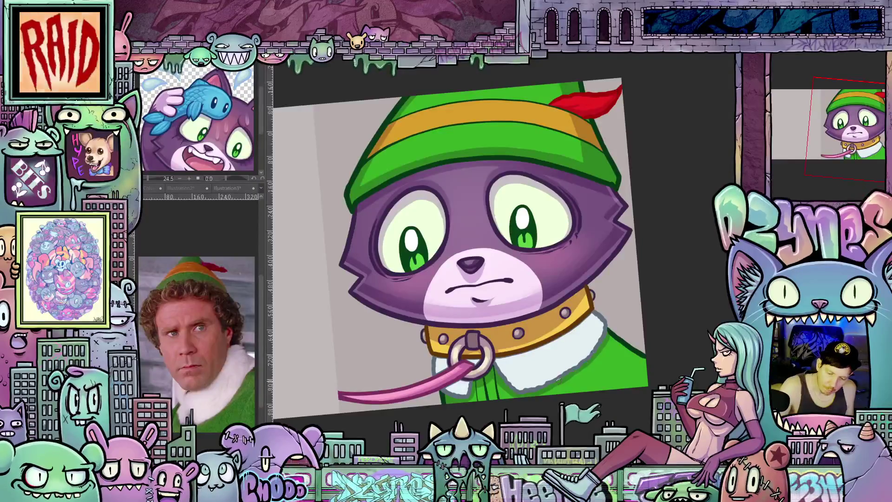
{"action": "mouse_move", "coordinate": [560, 380]}
{"action": "left_mouse_down"}
{"action": "mouse_move", "coordinate": [493, 353]}
{"action": "mouse_move", "coordinate": [424, 273]}
{"action": "mouse_move", "coordinate": [432, 195]}
{"action": "mouse_move", "coordinate": [470, 144]}
{"action": "left_mouse_up"}
{"action": "scroll", "coordinate": [465, 140], "scroll_direction": "up", "scroll_amount": 2}
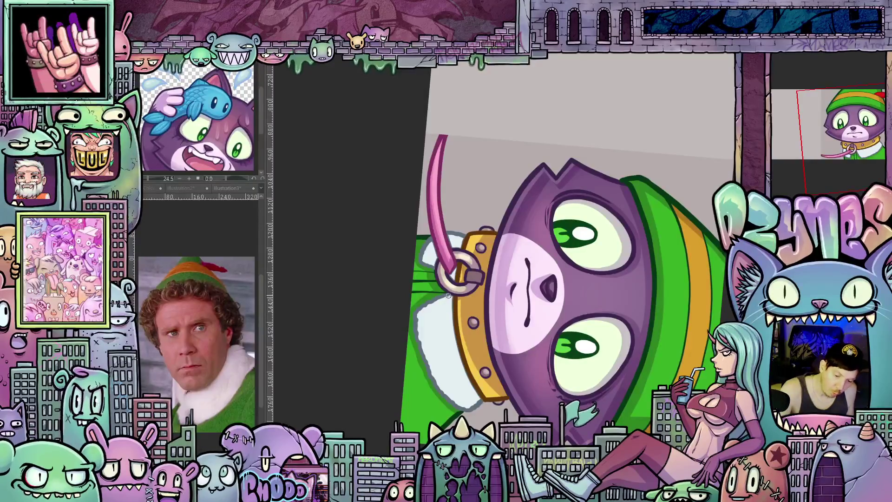
{"action": "left_click_drag", "start_coordinate": [449, 317], "coordinate": [461, 368]}
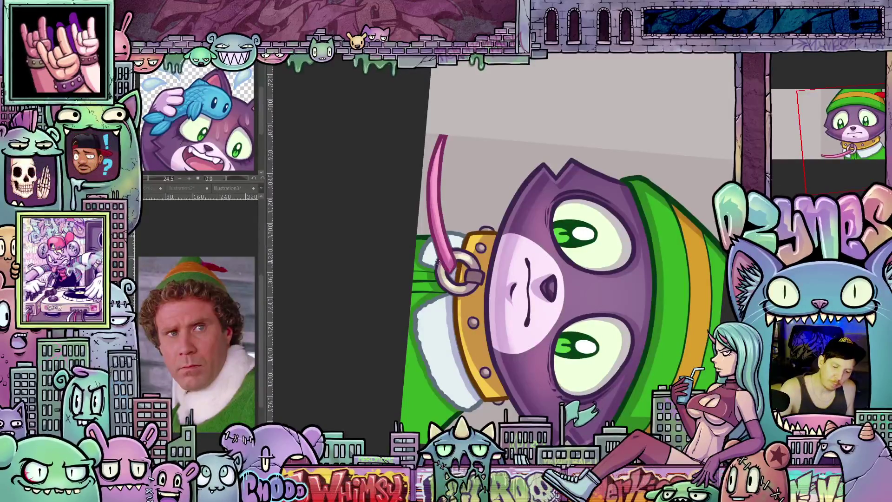
{"action": "mouse_move", "coordinate": [506, 307]}
{"action": "left_mouse_down"}
{"action": "mouse_move", "coordinate": [516, 342]}
{"action": "mouse_move", "coordinate": [548, 349]}
{"action": "mouse_move", "coordinate": [575, 327]}
{"action": "left_mouse_up"}
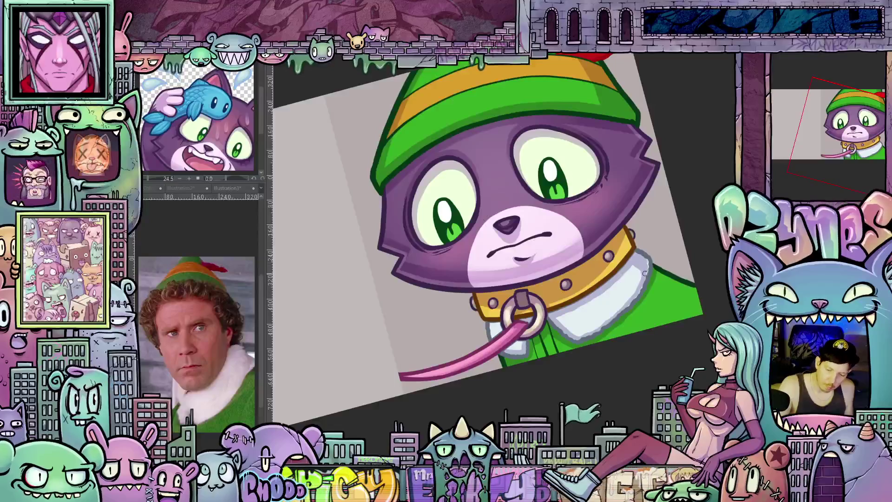
{"action": "left_click_drag", "start_coordinate": [657, 291], "coordinate": [590, 302]}
{"action": "left_click_drag", "start_coordinate": [577, 351], "coordinate": [497, 374]}
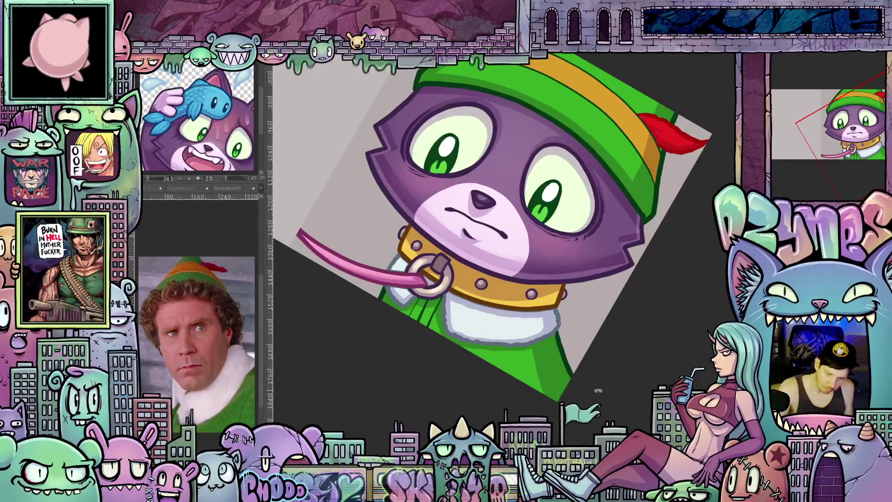
{"action": "left_click_drag", "start_coordinate": [550, 343], "coordinate": [614, 307]}
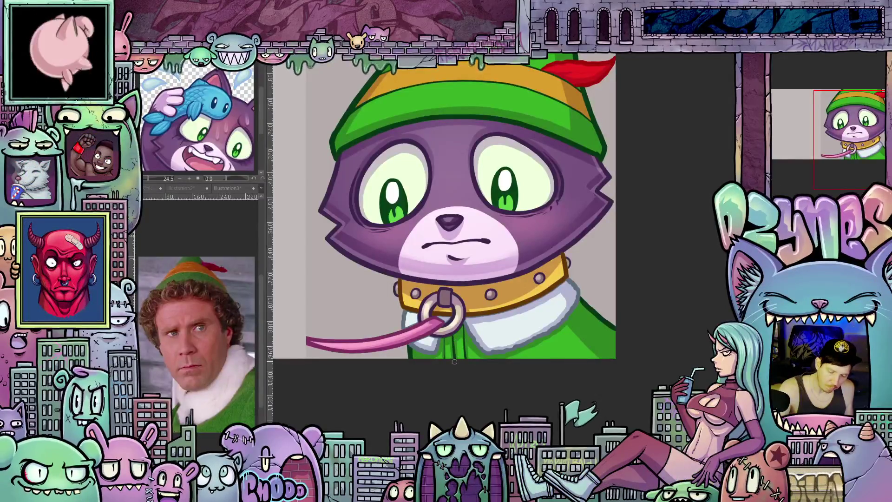
{"action": "left_click_drag", "start_coordinate": [459, 363], "coordinate": [489, 385]}
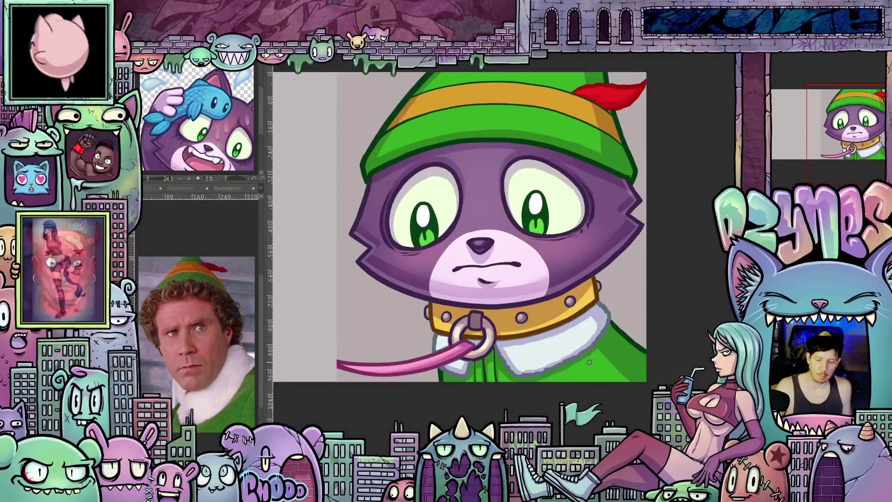
{"action": "scroll", "coordinate": [567, 385], "scroll_direction": "down", "scroll_amount": 3}
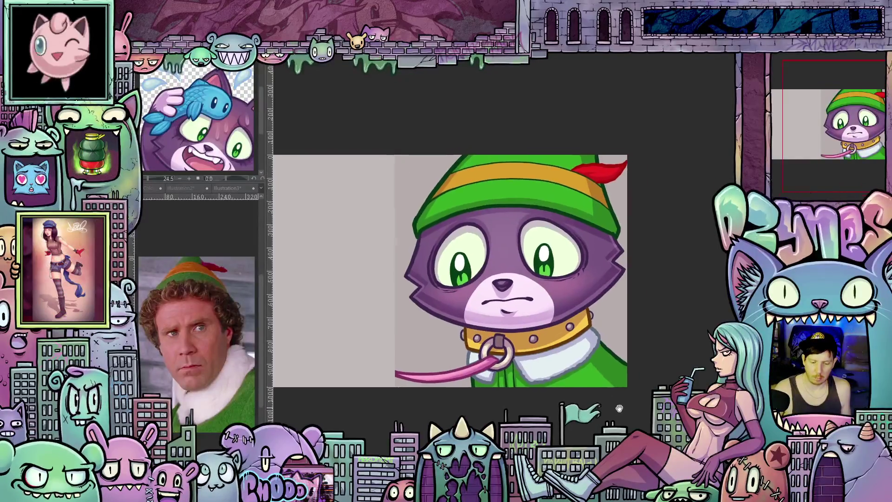
{"action": "scroll", "coordinate": [503, 295], "scroll_direction": "up", "scroll_amount": 1}
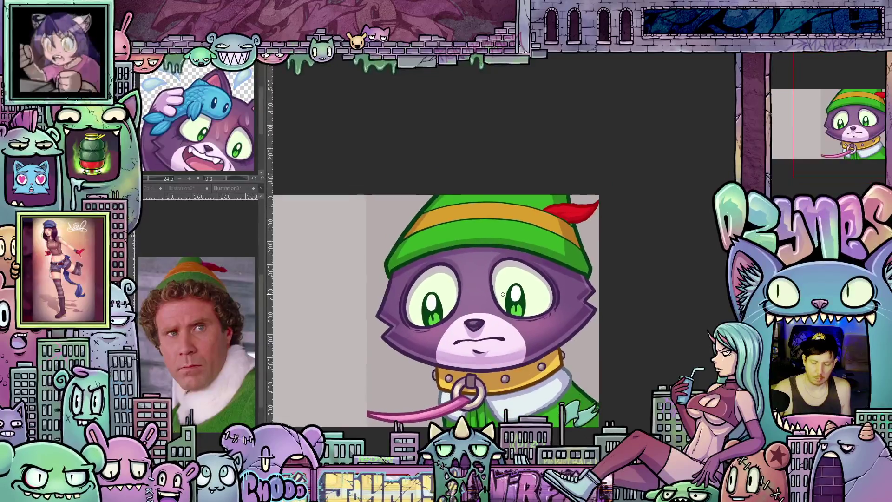
{"action": "mouse_move", "coordinate": [562, 286]}
{"action": "left_mouse_down"}
{"action": "mouse_move", "coordinate": [535, 307]}
{"action": "mouse_move", "coordinate": [493, 302]}
{"action": "mouse_move", "coordinate": [441, 265]}
{"action": "left_mouse_up"}
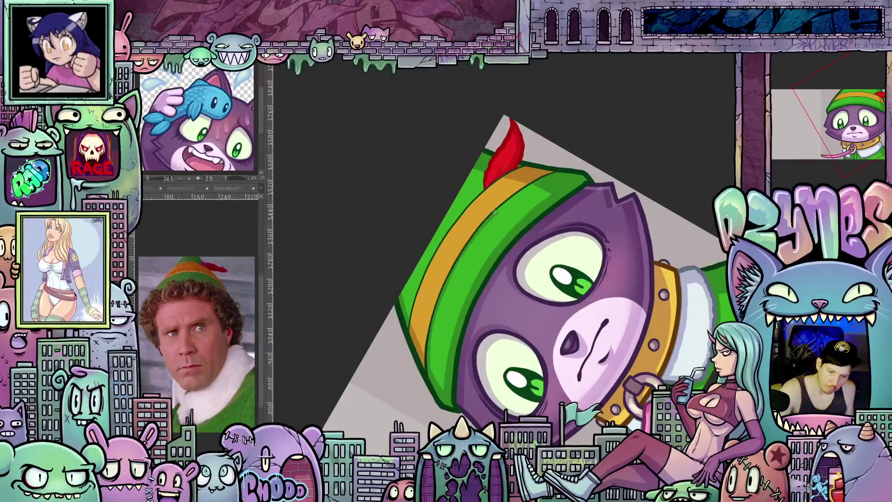
{"action": "key", "text": "ctrl+0"}
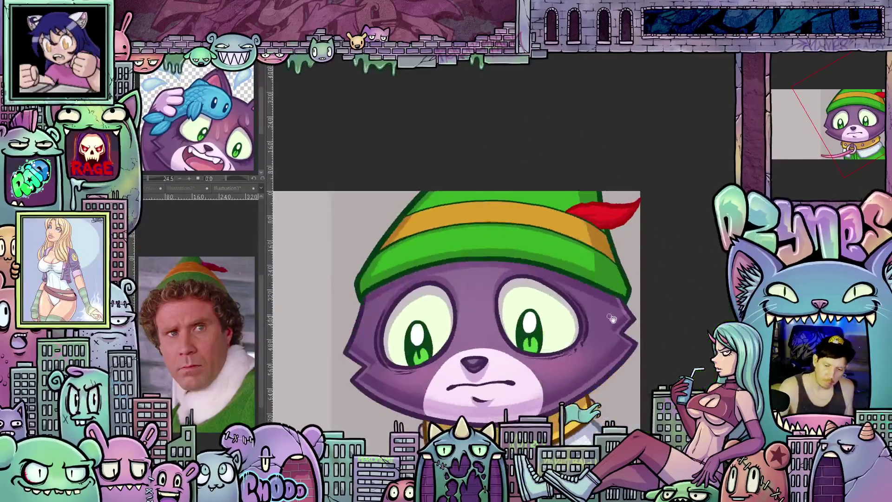
{"action": "left_click_drag", "start_coordinate": [590, 333], "coordinate": [602, 296]}
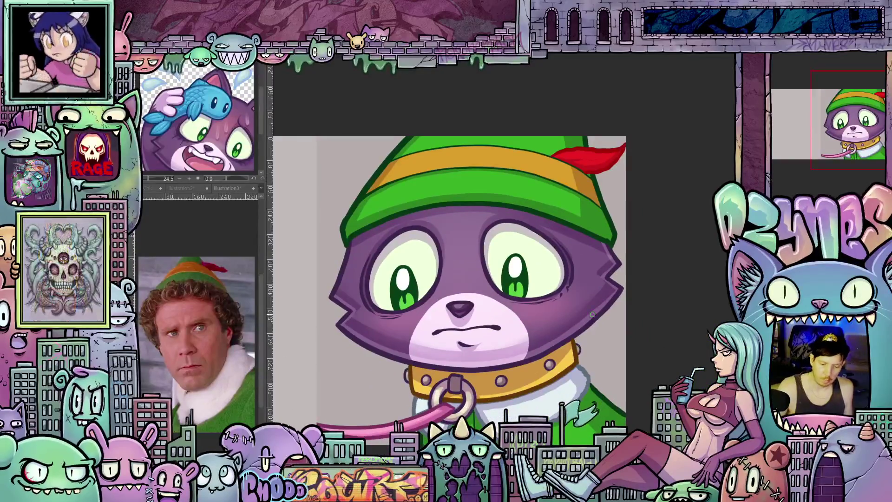
{"action": "scroll", "coordinate": [523, 348], "scroll_direction": "down", "scroll_amount": 2}
{"action": "scroll", "coordinate": [636, 390], "scroll_direction": "up", "scroll_amount": 1}
{"action": "mouse_move", "coordinate": [637, 389]}
{"action": "left_mouse_down"}
{"action": "mouse_move", "coordinate": [648, 375]}
{"action": "mouse_move", "coordinate": [632, 385]}
{"action": "mouse_move", "coordinate": [623, 374]}
{"action": "mouse_move", "coordinate": [647, 396]}
{"action": "left_mouse_up"}
{"action": "scroll", "coordinate": [620, 370], "scroll_direction": "down", "scroll_amount": 4}
{"action": "scroll", "coordinate": [619, 370], "scroll_direction": "down", "scroll_amount": 2}
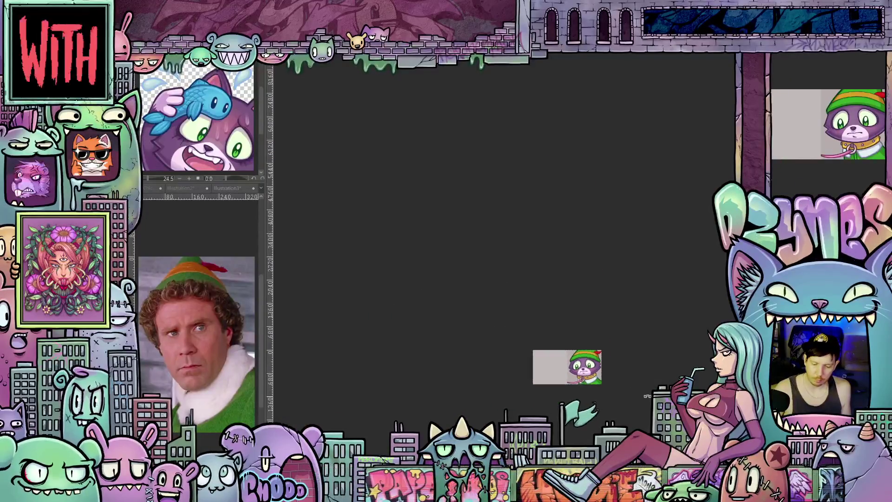
{"action": "scroll", "coordinate": [615, 395], "scroll_direction": "up", "scroll_amount": 5}
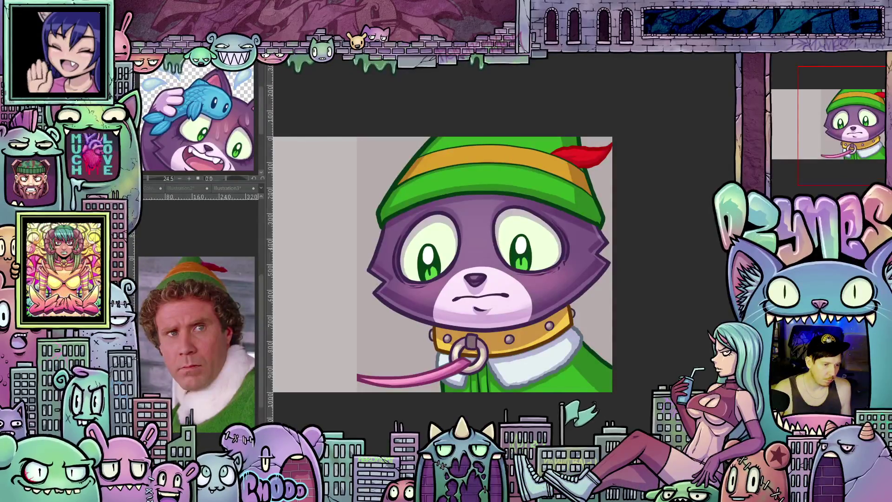
Darken the green of the hat and coat, then tilt and recentre the view on the face
{"action": "left_click", "coordinate": [491, 172]}
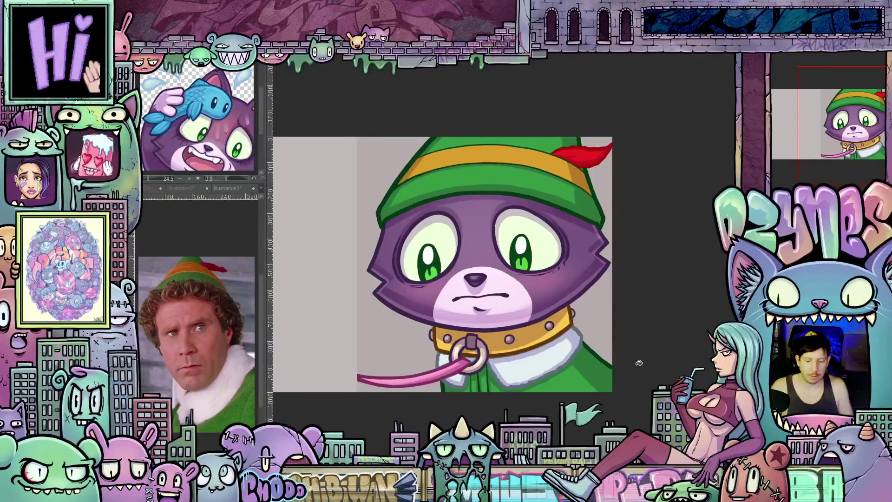
{"action": "scroll", "coordinate": [639, 380], "scroll_direction": "up", "scroll_amount": 1}
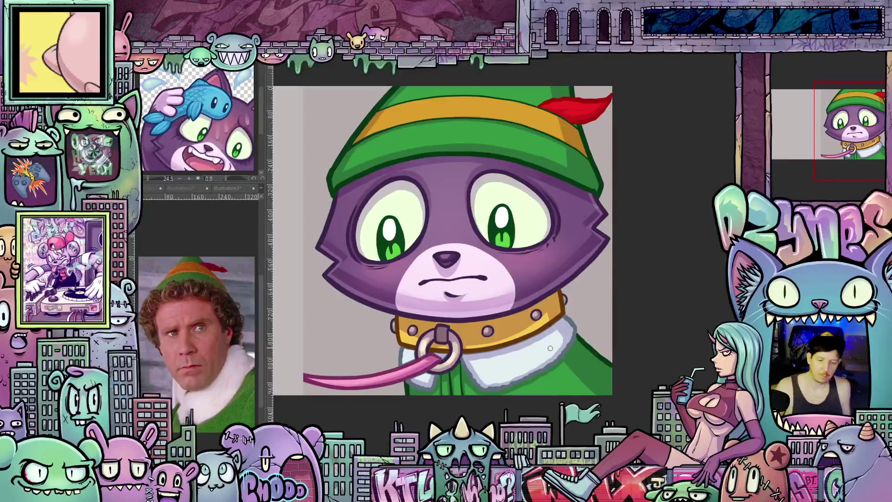
{"action": "scroll", "coordinate": [550, 348], "scroll_direction": "down", "scroll_amount": 3}
{"action": "scroll", "coordinate": [501, 349], "scroll_direction": "up", "scroll_amount": 3}
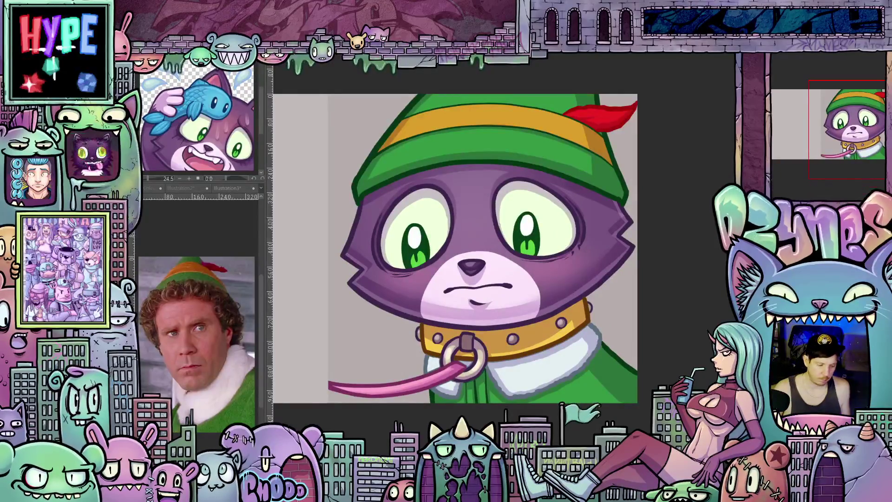
{"action": "scroll", "coordinate": [334, 327], "scroll_direction": "up", "scroll_amount": 2}
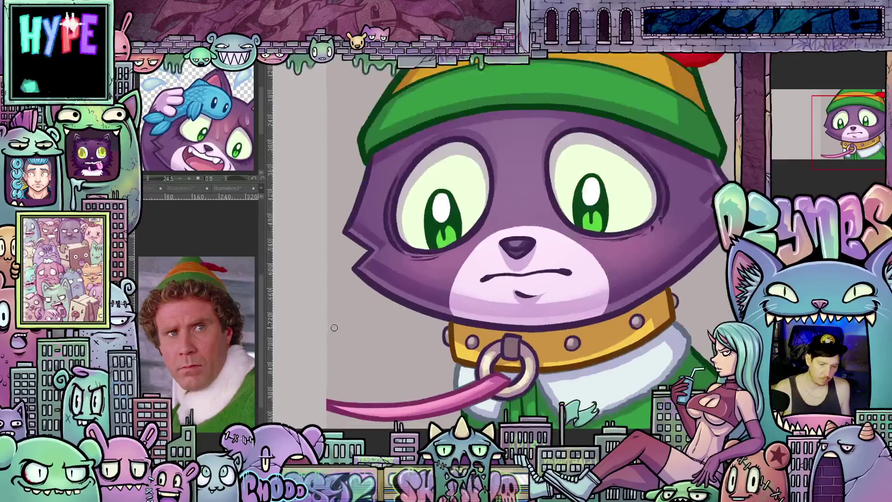
{"action": "left_click_drag", "start_coordinate": [334, 328], "coordinate": [400, 270]}
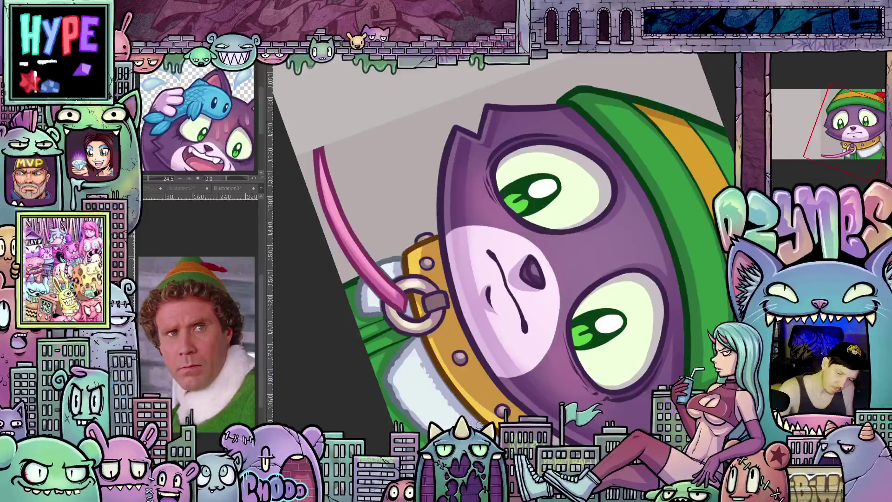
{"action": "left_click_drag", "start_coordinate": [479, 421], "coordinate": [484, 372]}
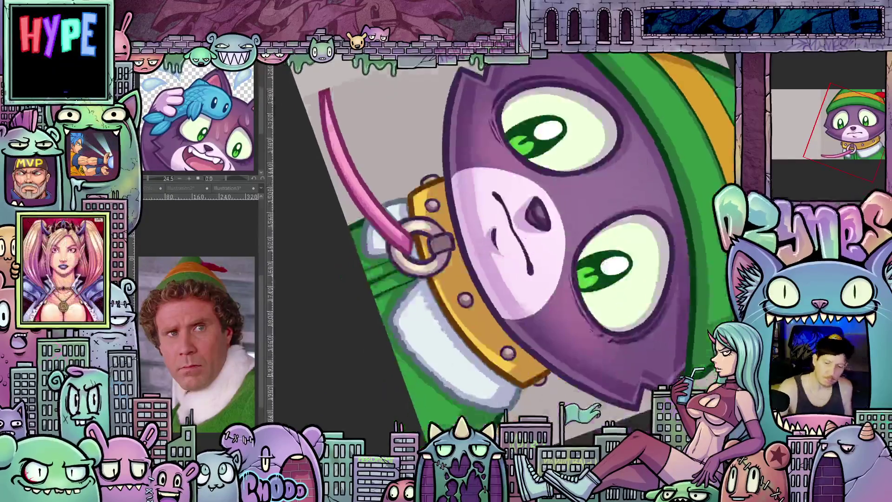
{"action": "key", "text": "at"}
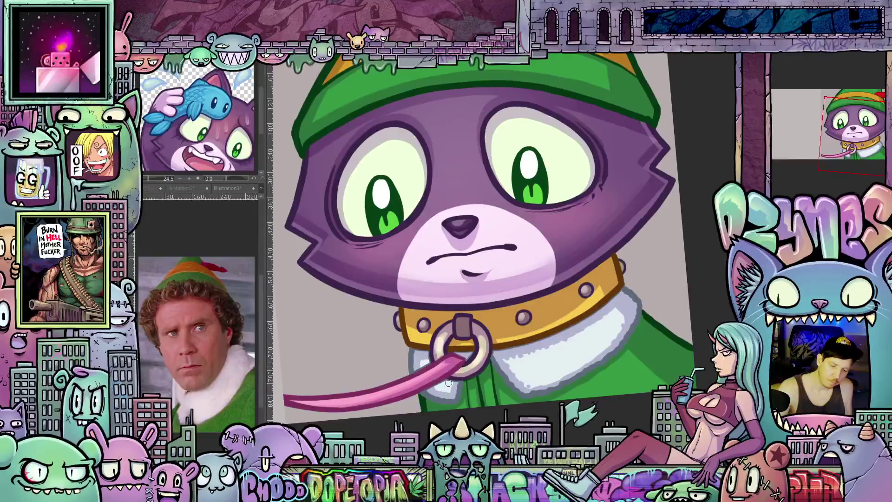
{"action": "scroll", "coordinate": [448, 383], "scroll_direction": "down", "scroll_amount": 3}
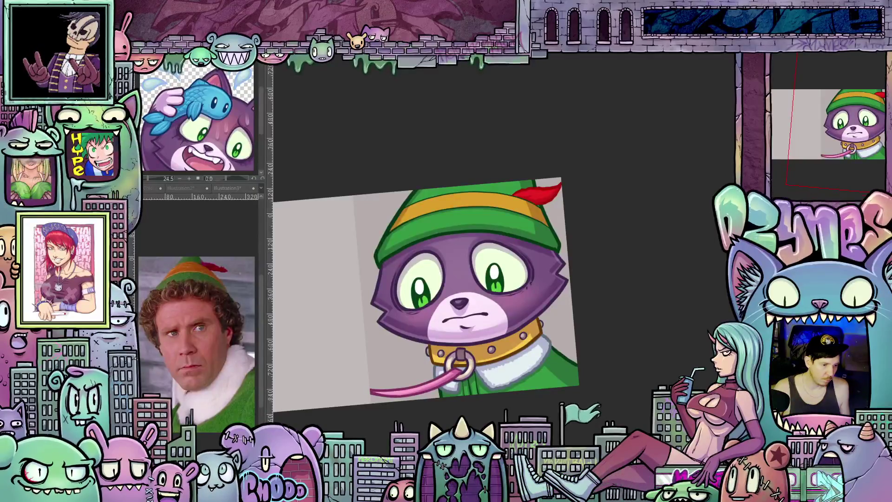
Make the brush much larger and set its blending mode to Soft light
{"action": "key", "text": "bracketright"}
{"action": "key", "text": "bracketright"}
{"action": "key", "text": "bracketright"}
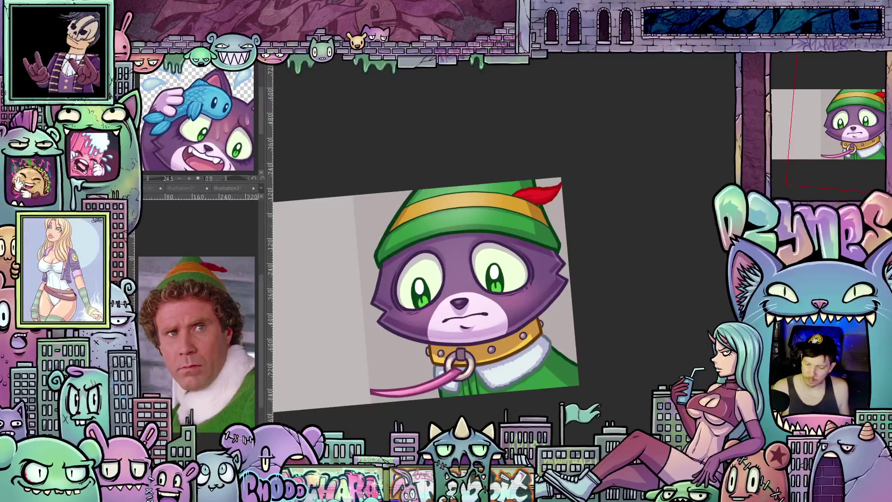
{"action": "left_click", "coordinate": [794, 57]}
{"action": "left_click", "coordinate": [788, 182]}
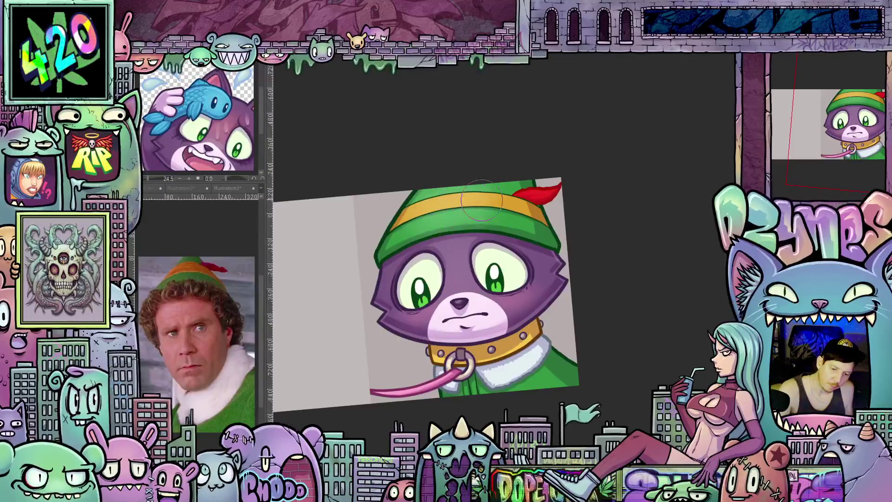
Pan and rotate the canvas view around the cat, ending upright and recentred
{"action": "left_click_drag", "start_coordinate": [533, 387], "coordinate": [563, 406]}
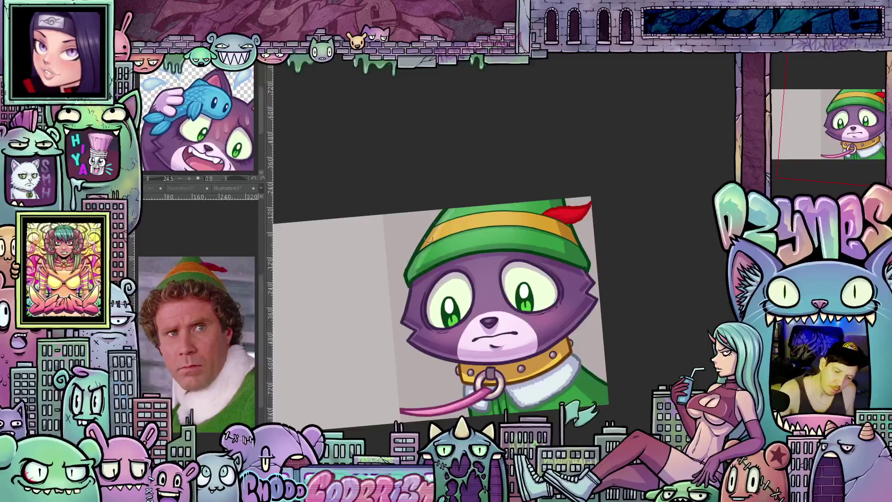
{"action": "left_click_drag", "start_coordinate": [613, 239], "coordinate": [549, 267]}
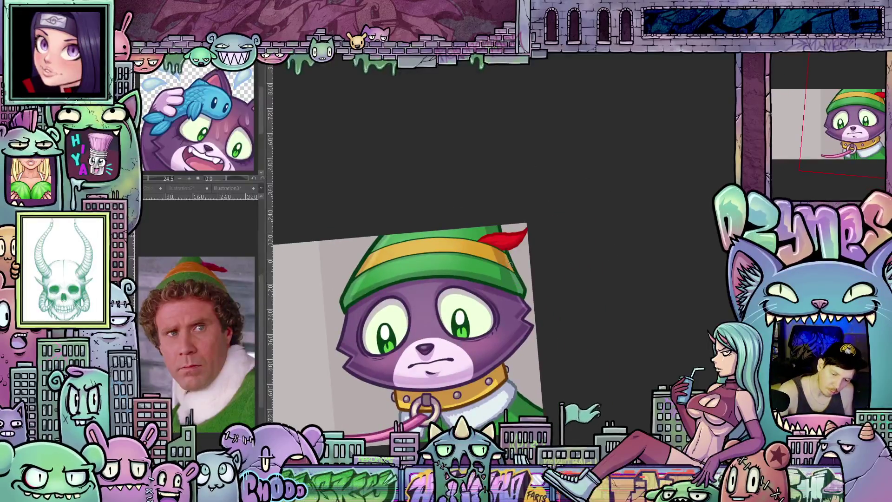
{"action": "left_click_drag", "start_coordinate": [500, 231], "coordinate": [477, 252]}
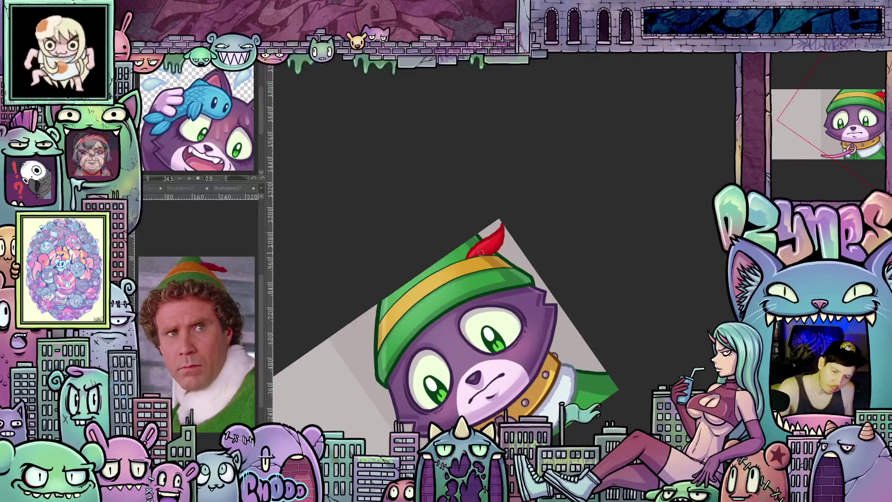
{"action": "mouse_move", "coordinate": [627, 243]}
{"action": "left_mouse_down"}
{"action": "mouse_move", "coordinate": [627, 264]}
{"action": "mouse_move", "coordinate": [620, 234]}
{"action": "left_mouse_up"}
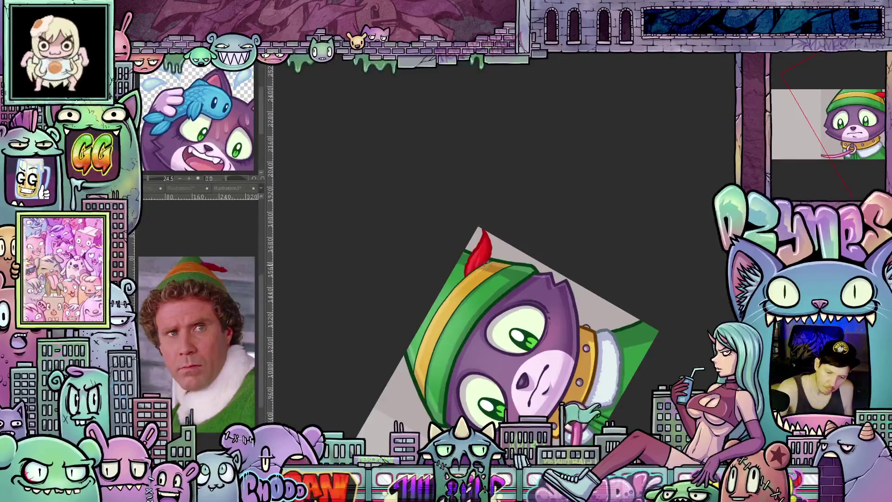
{"action": "left_click_drag", "start_coordinate": [625, 275], "coordinate": [623, 331]}
{"action": "key", "text": "ctrl+0"}
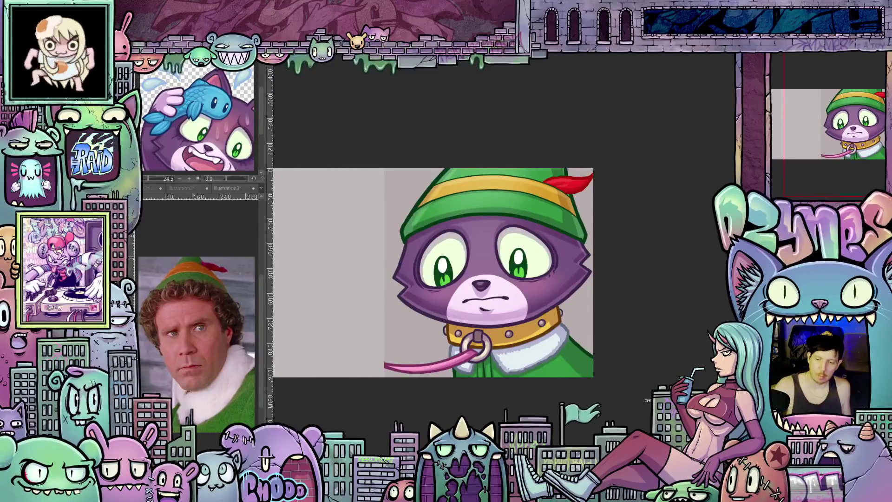
{"action": "left_click_drag", "start_coordinate": [649, 398], "coordinate": [493, 372]}
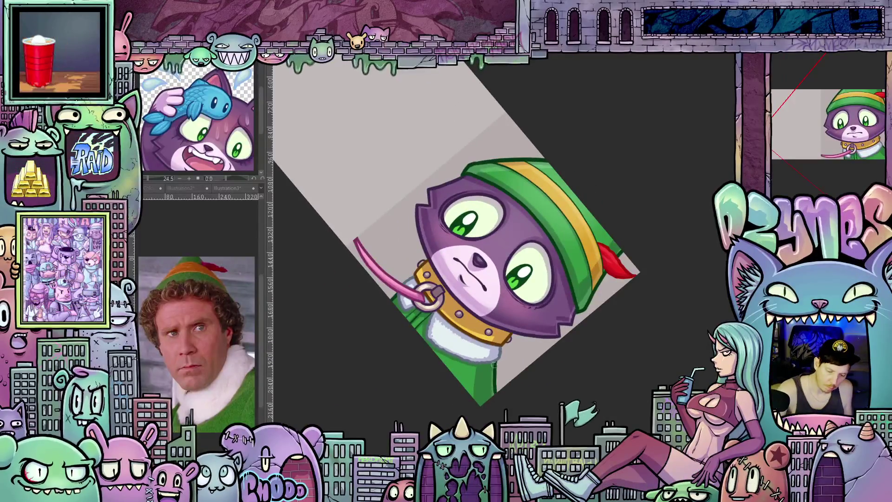
{"action": "left_click_drag", "start_coordinate": [582, 393], "coordinate": [478, 387]}
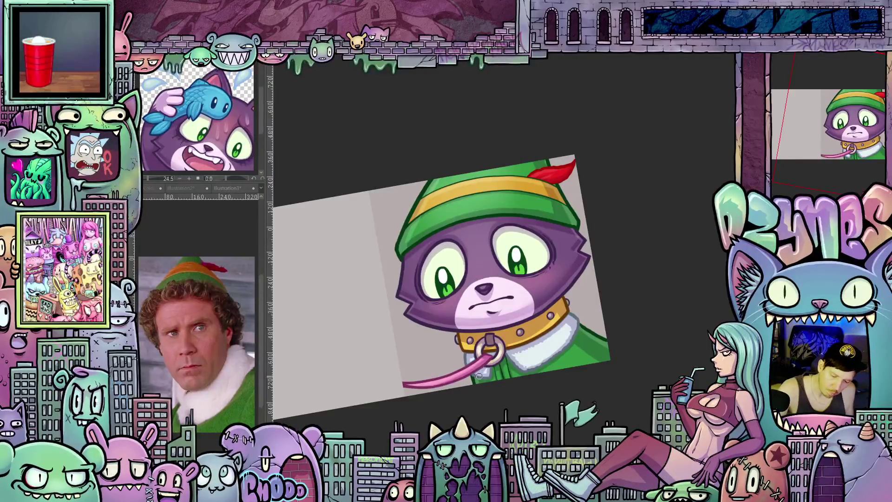
{"action": "mouse_move", "coordinate": [598, 367]}
{"action": "left_mouse_down"}
{"action": "mouse_move", "coordinate": [590, 397]}
{"action": "mouse_move", "coordinate": [599, 395]}
{"action": "mouse_move", "coordinate": [589, 398]}
{"action": "left_mouse_up"}
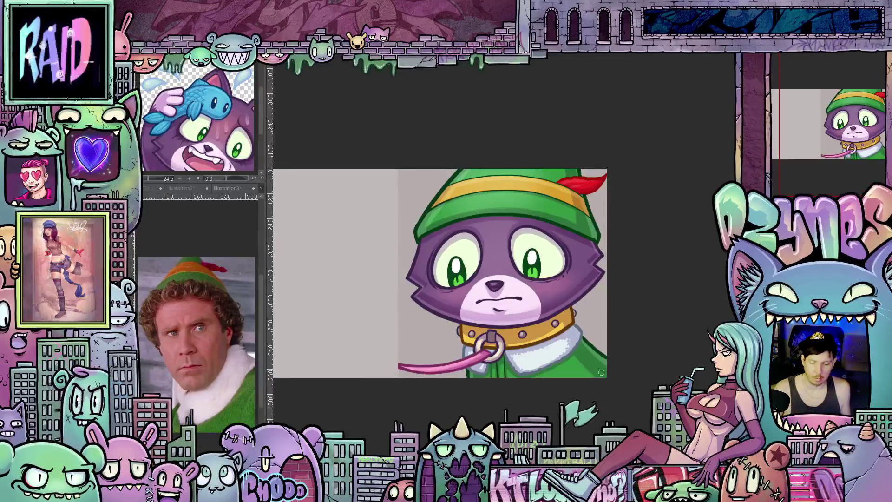
{"action": "left_click_drag", "start_coordinate": [641, 368], "coordinate": [649, 408]}
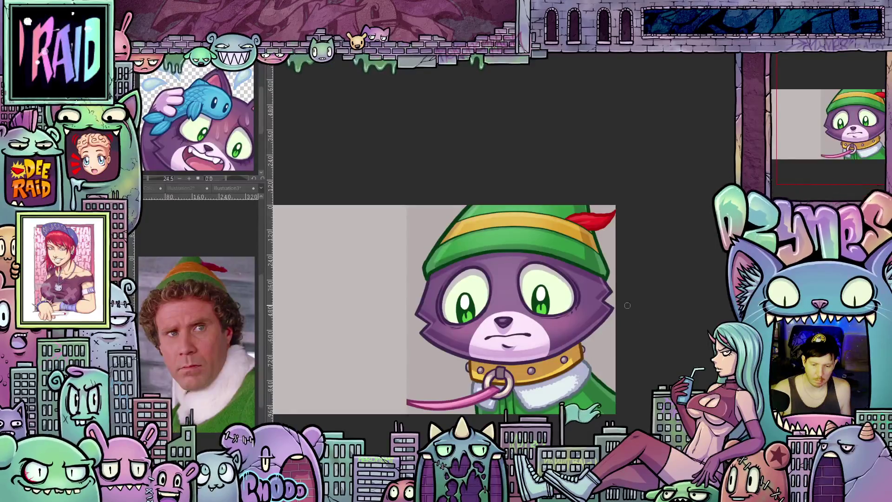
{"action": "scroll", "coordinate": [645, 337], "scroll_direction": "down", "scroll_amount": 4}
{"action": "scroll", "coordinate": [647, 344], "scroll_direction": "up", "scroll_amount": 4}
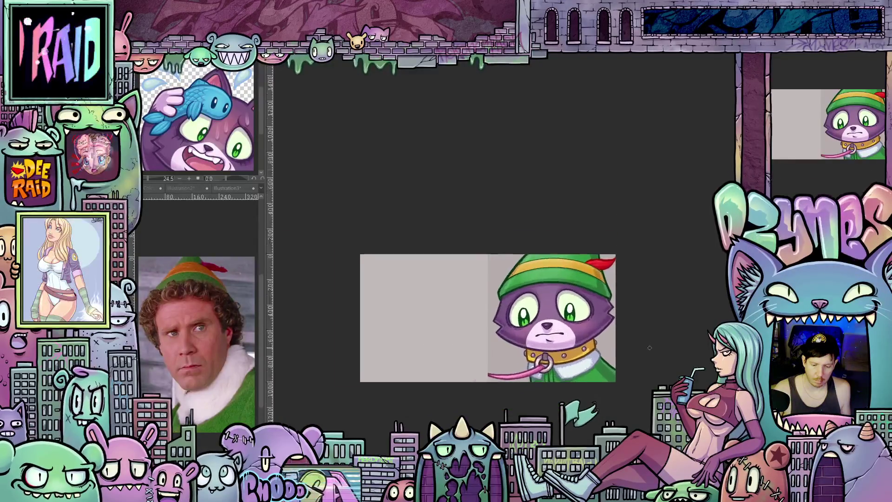
{"action": "scroll", "coordinate": [647, 352], "scroll_direction": "up", "scroll_amount": 3}
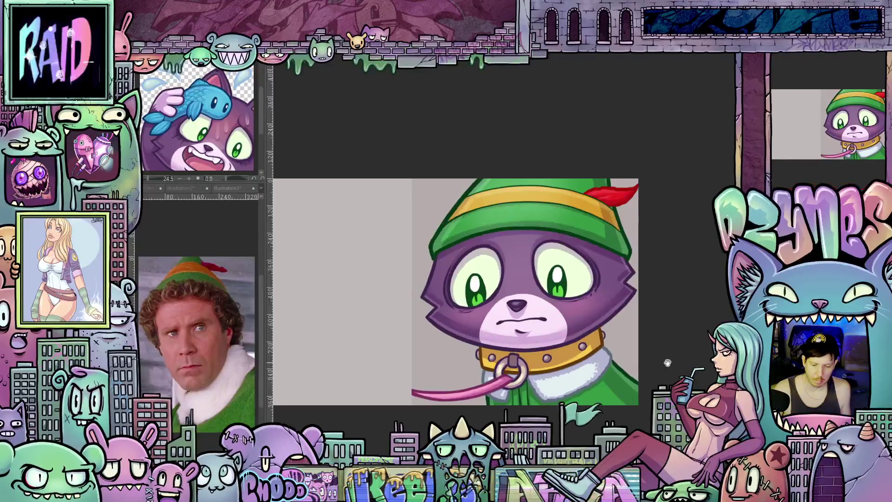
{"action": "left_click_drag", "start_coordinate": [677, 356], "coordinate": [663, 345]}
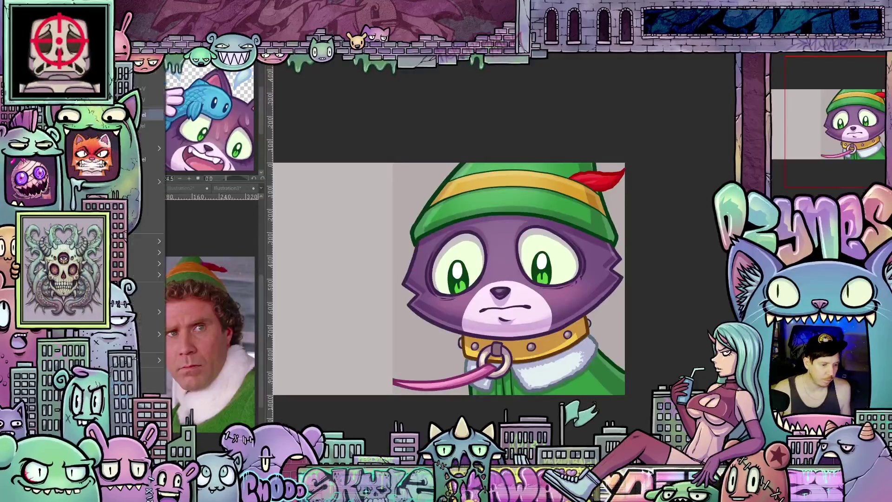
{"action": "mouse_move", "coordinate": [153, 148]}
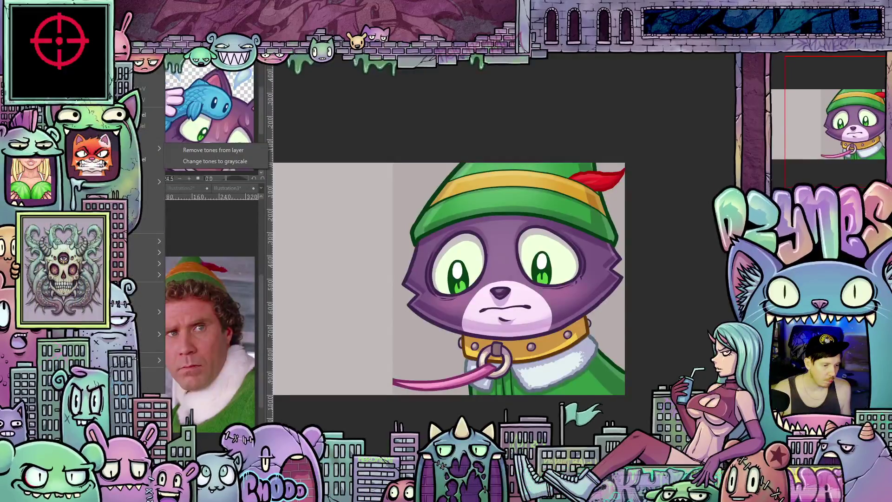
{"action": "mouse_move", "coordinate": [148, 263]}
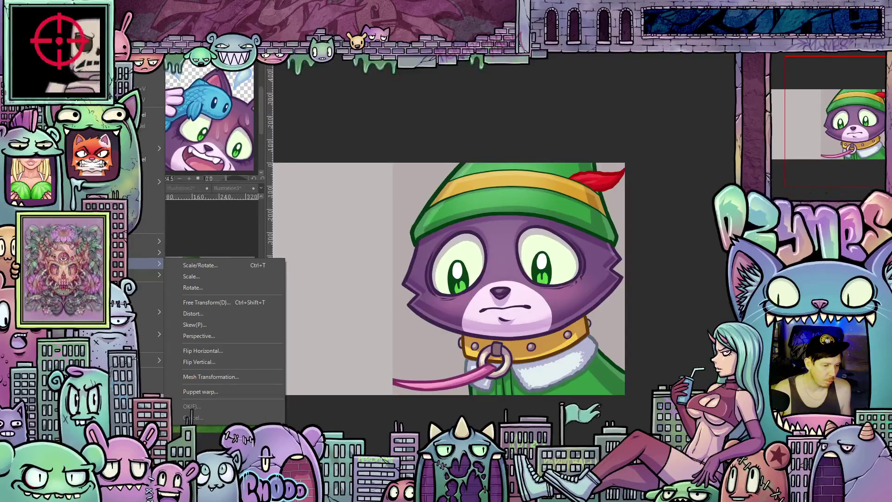
{"action": "left_click", "coordinate": [200, 265]}
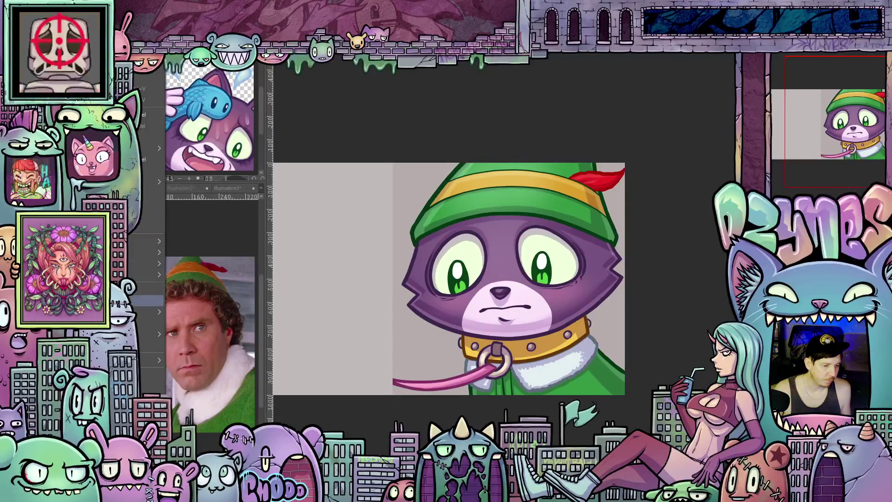
{"action": "key", "text": "ctrl+alt+c"}
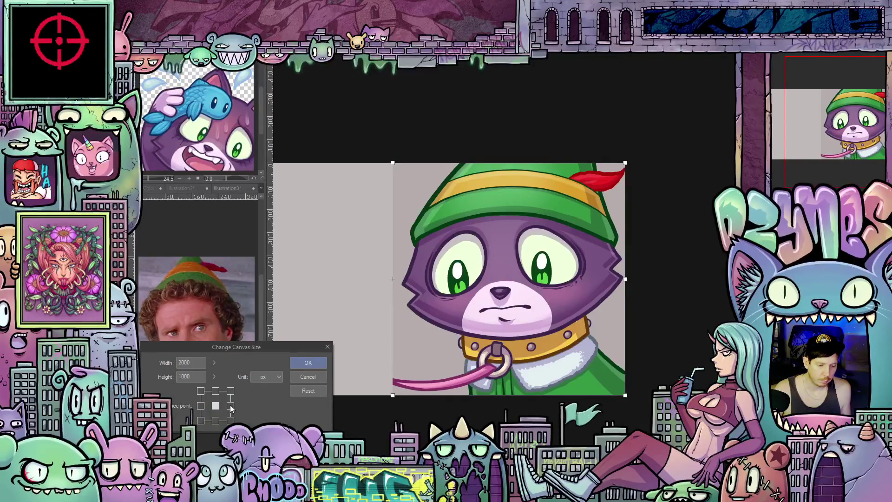
Enter a width of 1000 and apply the 1000 × 1000 canvas anchored right
{"action": "type", "text": "1000"}
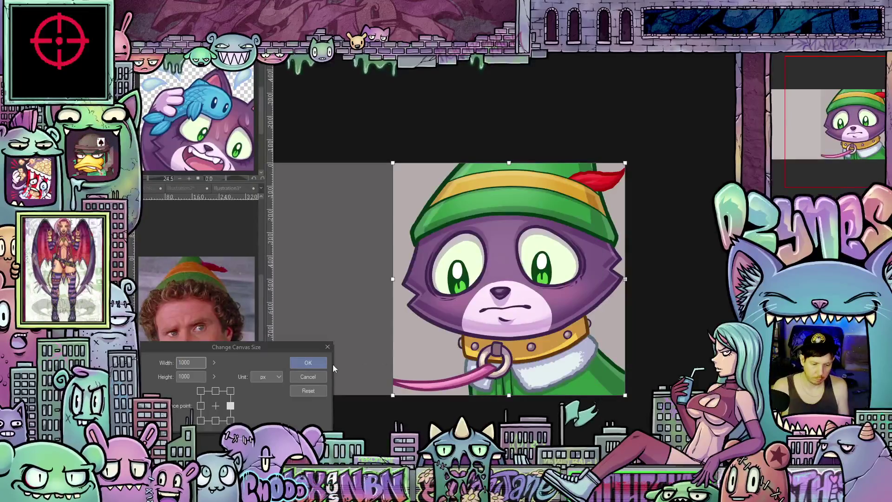
{"action": "left_click", "coordinate": [321, 365]}
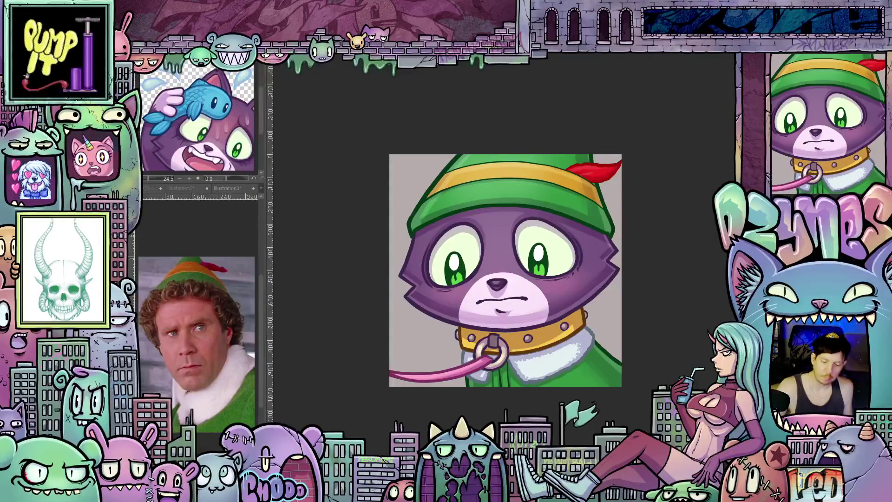
{"action": "scroll", "coordinate": [569, 388], "scroll_direction": "down", "scroll_amount": 2}
{"action": "mouse_move", "coordinate": [587, 426]}
{"action": "left_mouse_down"}
{"action": "mouse_move", "coordinate": [625, 418]}
{"action": "mouse_move", "coordinate": [610, 421]}
{"action": "left_mouse_up"}
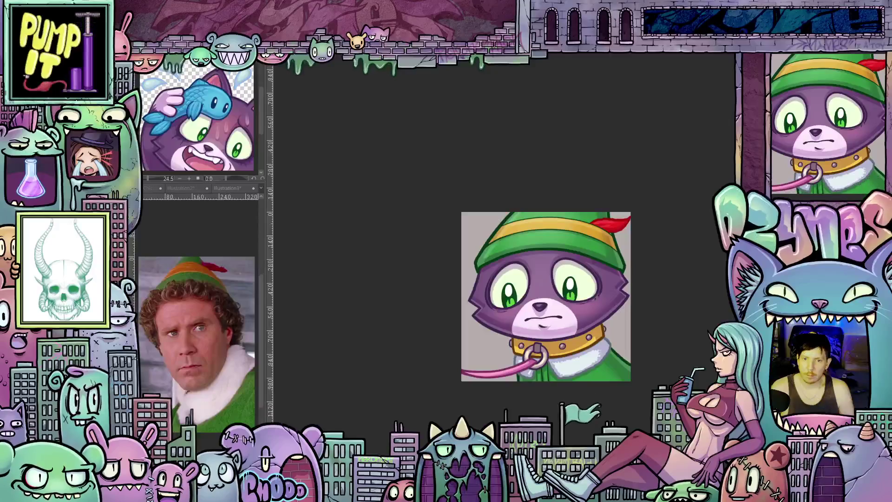
{"action": "key", "text": "ctrl+plus"}
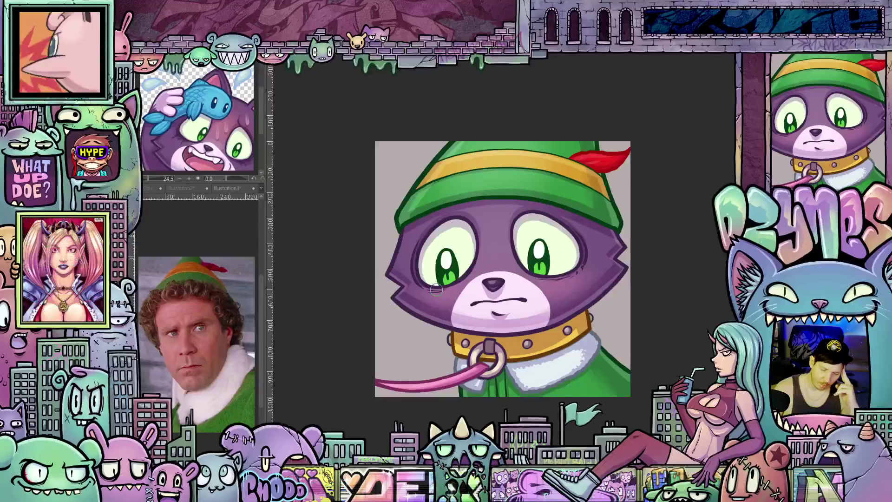
{"action": "scroll", "coordinate": [595, 335], "scroll_direction": "down", "scroll_amount": 8}
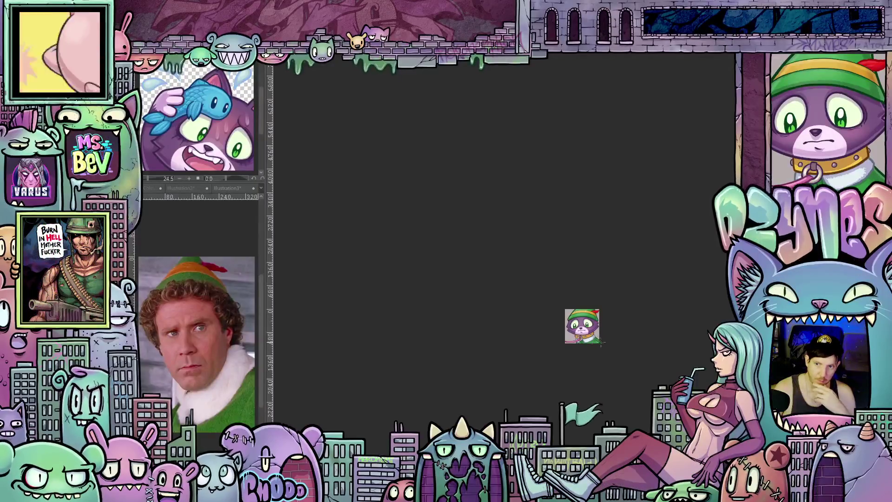
{"action": "scroll", "coordinate": [600, 342], "scroll_direction": "up", "scroll_amount": 2}
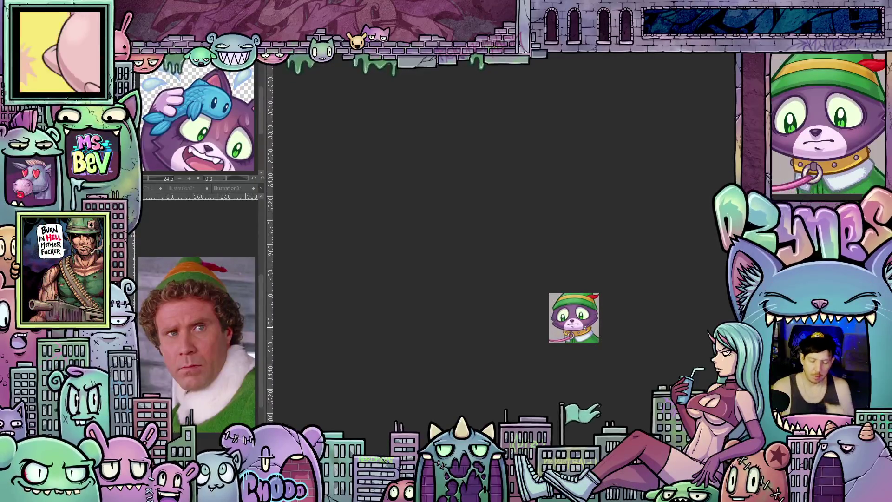
{"action": "scroll", "coordinate": [585, 327], "scroll_direction": "up", "scroll_amount": 7}
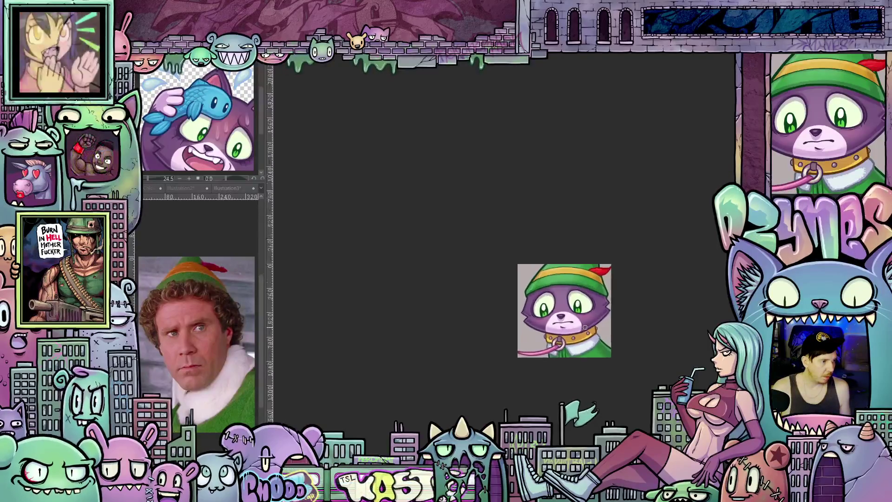
{"action": "scroll", "coordinate": [585, 327], "scroll_direction": "up", "scroll_amount": 1}
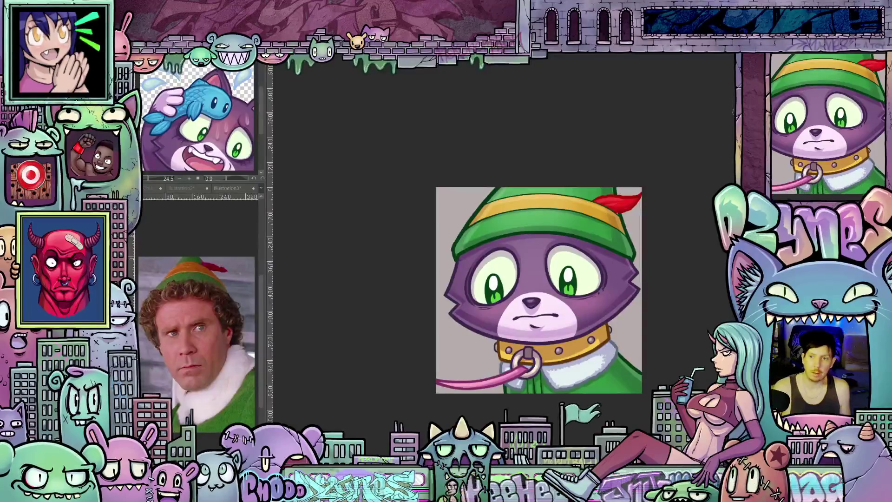
{"action": "scroll", "coordinate": [669, 299], "scroll_direction": "up", "scroll_amount": 1}
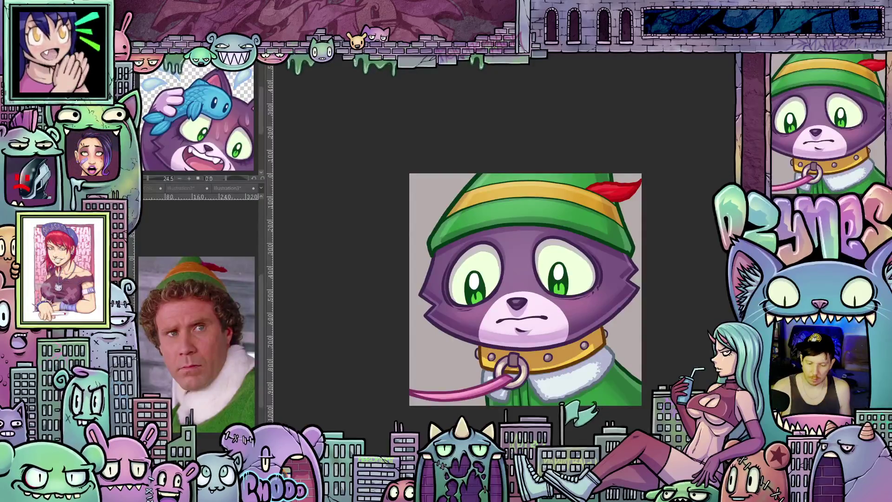
{"action": "key", "text": "Delete"}
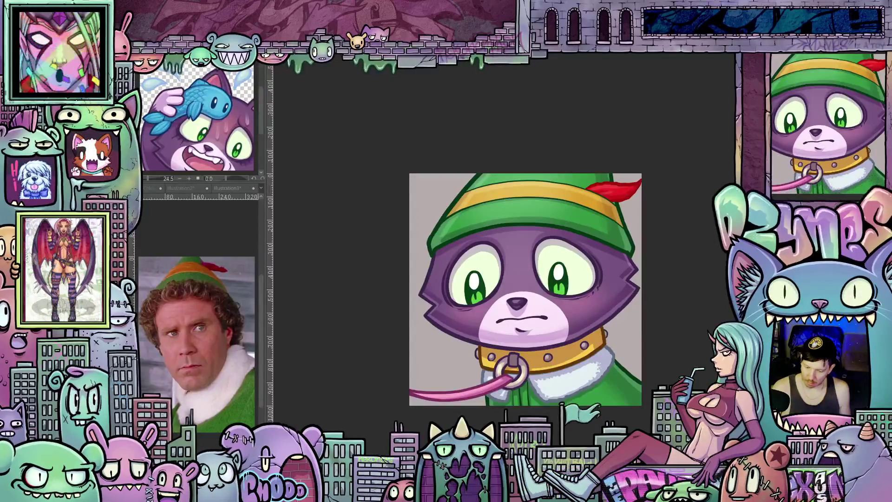
Hide the elf hat layer to compare the emote without it
{"action": "key", "text": "Delete"}
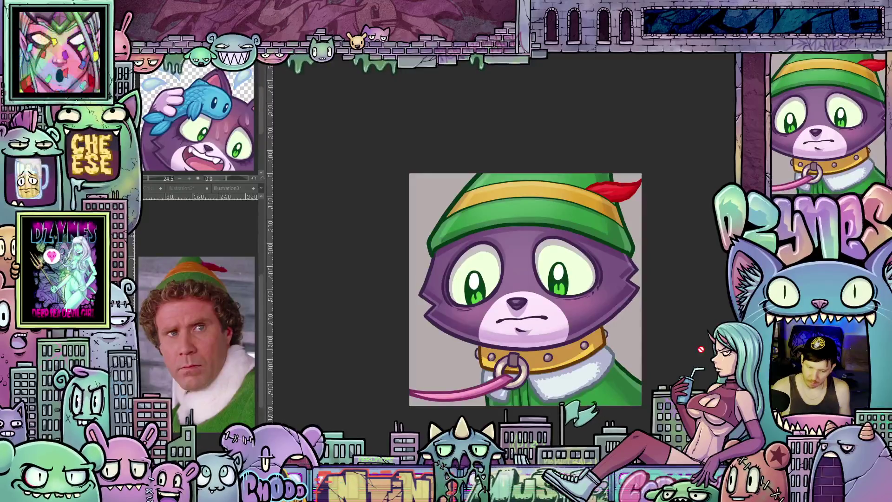
{"action": "scroll", "coordinate": [693, 357], "scroll_direction": "down", "scroll_amount": 2}
{"action": "scroll", "coordinate": [693, 357], "scroll_direction": "up", "scroll_amount": 3}
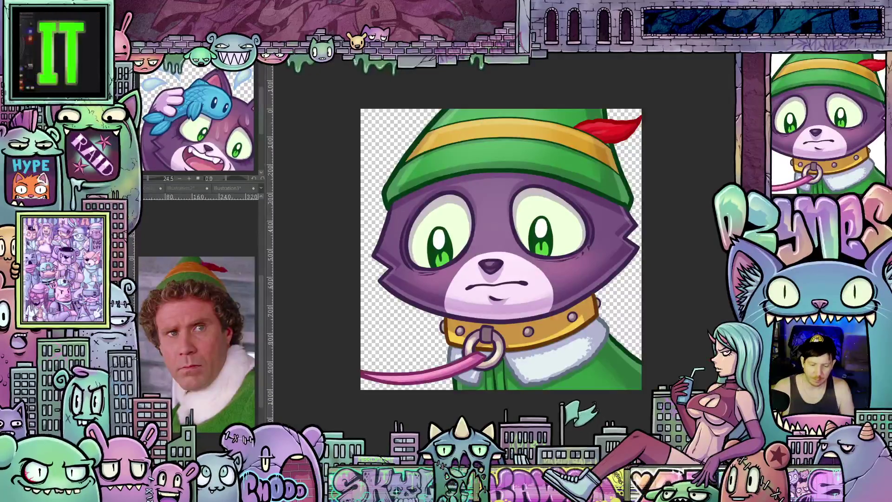
{"action": "scroll", "coordinate": [668, 290], "scroll_direction": "up", "scroll_amount": 4}
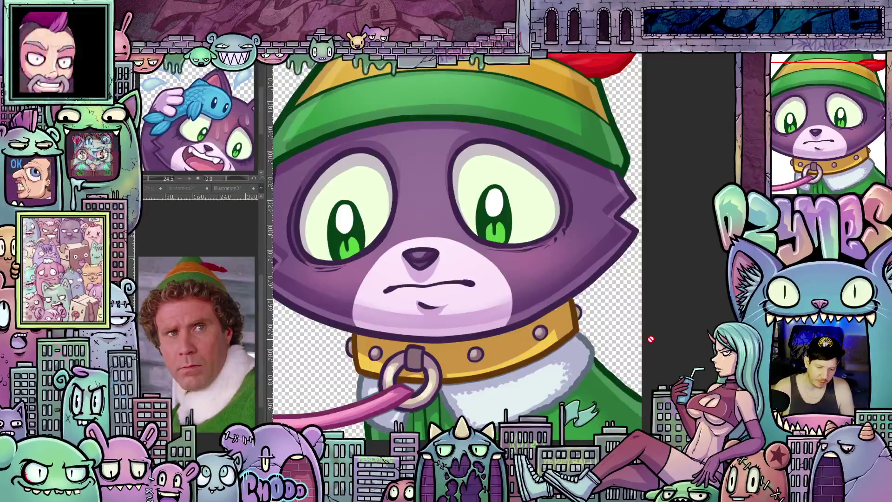
{"action": "scroll", "coordinate": [567, 375], "scroll_direction": "down", "scroll_amount": 3}
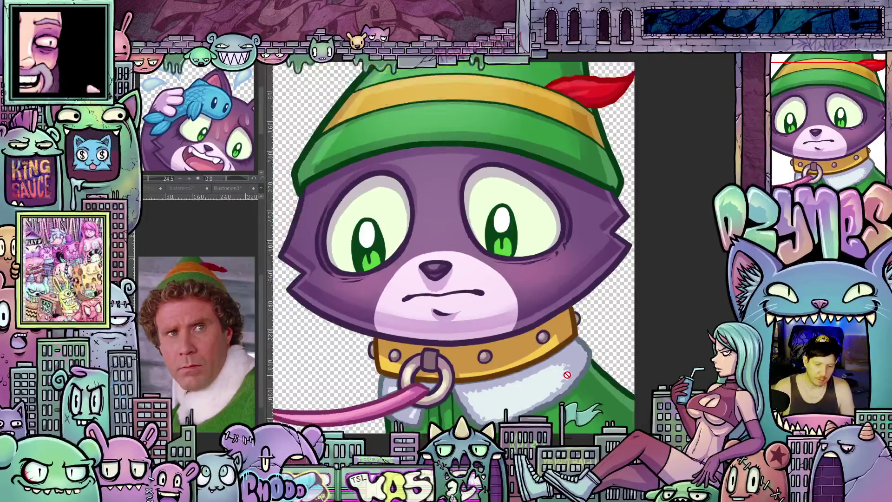
{"action": "left_click_drag", "start_coordinate": [650, 305], "coordinate": [685, 319]}
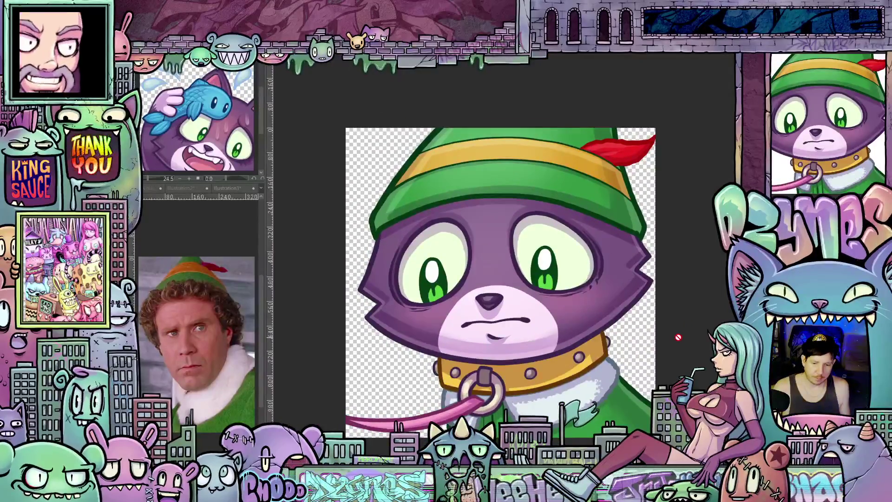
{"action": "scroll", "coordinate": [608, 258], "scroll_direction": "up", "scroll_amount": 3}
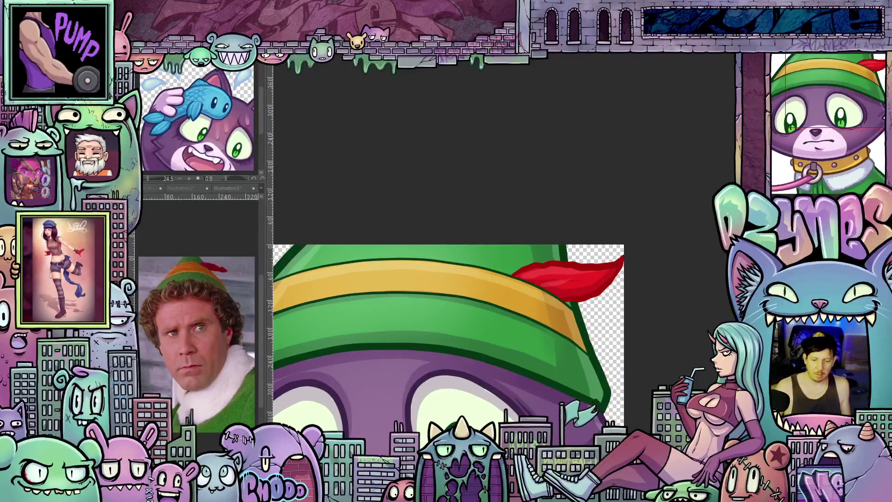
{"action": "left_click_drag", "start_coordinate": [610, 383], "coordinate": [604, 382]}
{"action": "mouse_move", "coordinate": [639, 344]}
{"action": "left_mouse_down"}
{"action": "mouse_move", "coordinate": [692, 183]}
{"action": "mouse_move", "coordinate": [679, 136]}
{"action": "left_mouse_up"}
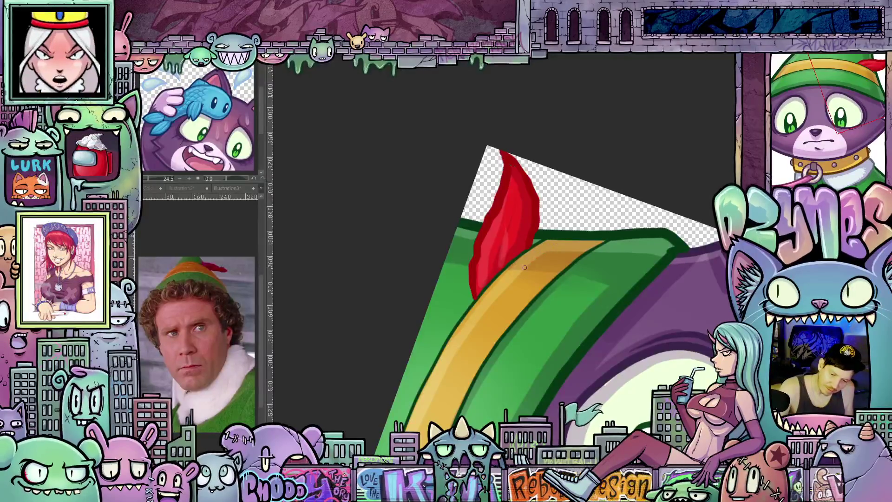
{"action": "left_click_drag", "start_coordinate": [624, 248], "coordinate": [670, 332]}
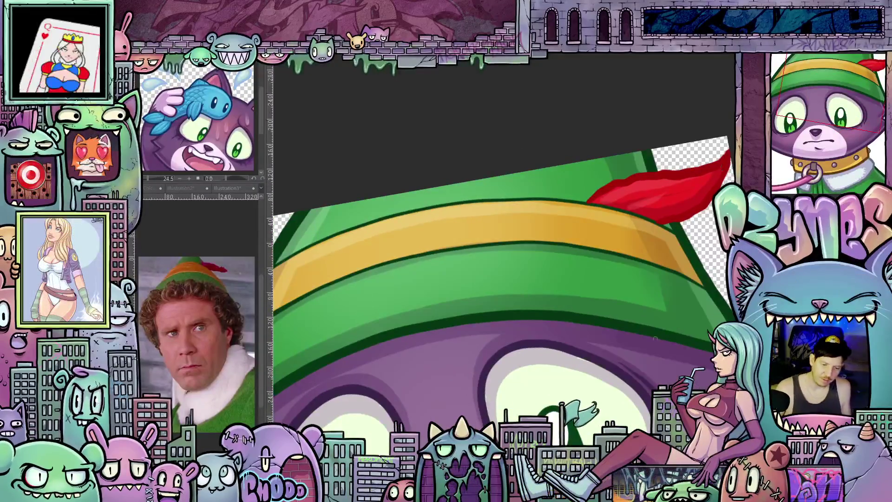
{"action": "scroll", "coordinate": [499, 288], "scroll_direction": "down", "scroll_amount": 4}
{"action": "left_click_drag", "start_coordinate": [690, 292], "coordinate": [687, 313]}
{"action": "scroll", "coordinate": [705, 346], "scroll_direction": "down", "scroll_amount": 1}
{"action": "mouse_move", "coordinate": [705, 346]}
{"action": "left_mouse_down"}
{"action": "mouse_move", "coordinate": [678, 310]}
{"action": "mouse_move", "coordinate": [678, 326]}
{"action": "left_mouse_up"}
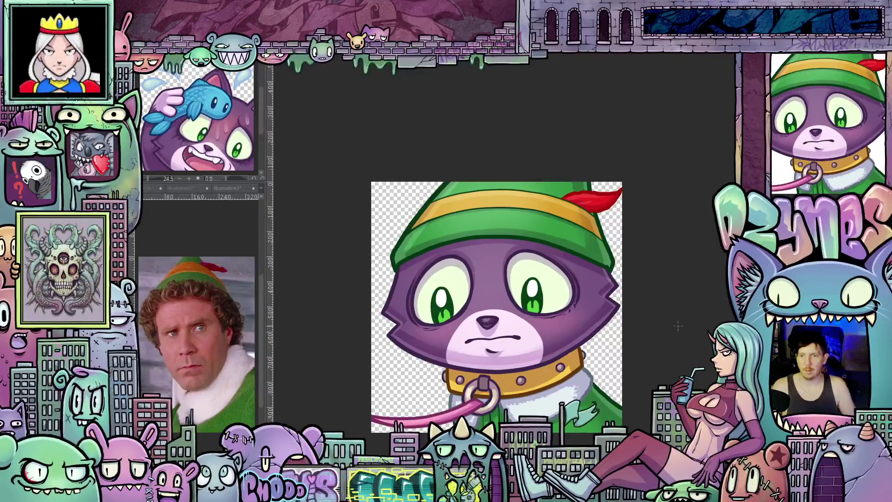
{"action": "scroll", "coordinate": [697, 342], "scroll_direction": "up", "scroll_amount": 1}
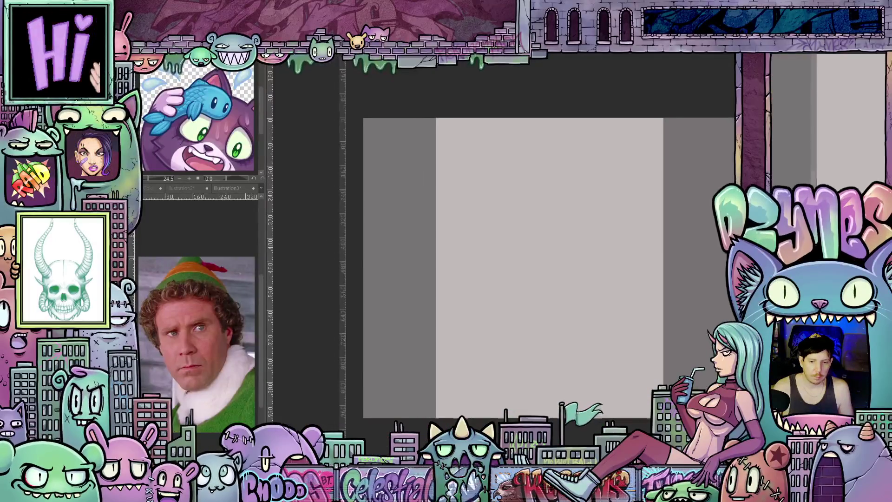
{"action": "scroll", "coordinate": [589, 256], "scroll_direction": "up", "scroll_amount": 2}
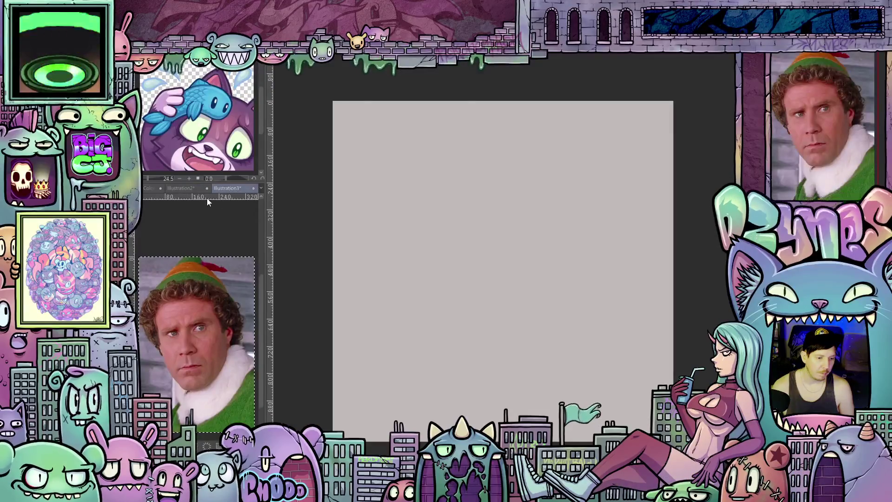
{"action": "left_click", "coordinate": [253, 189]}
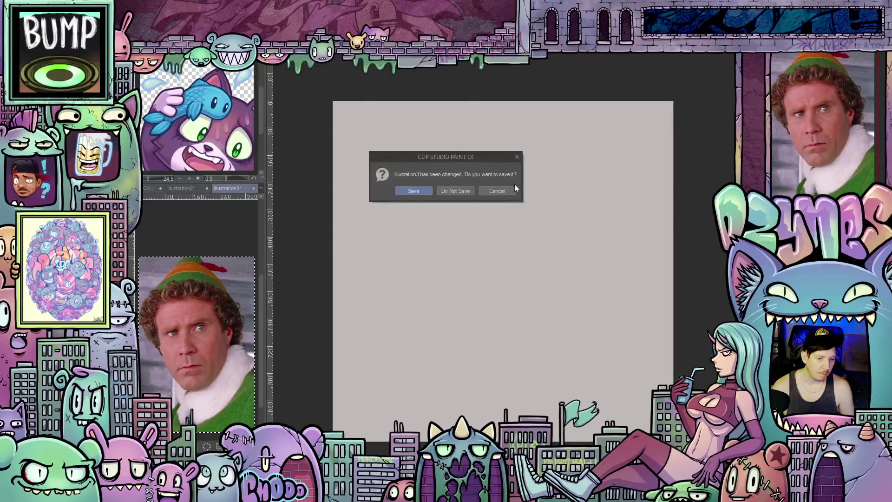
Close Illustration3 and Illustration2 without saving
{"action": "left_click", "coordinate": [458, 189]}
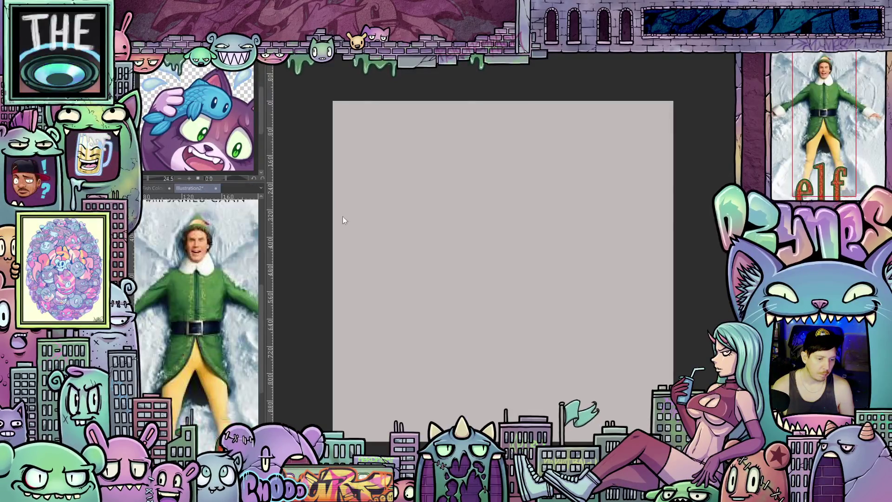
{"action": "left_click", "coordinate": [215, 188]}
{"action": "left_click", "coordinate": [444, 191]}
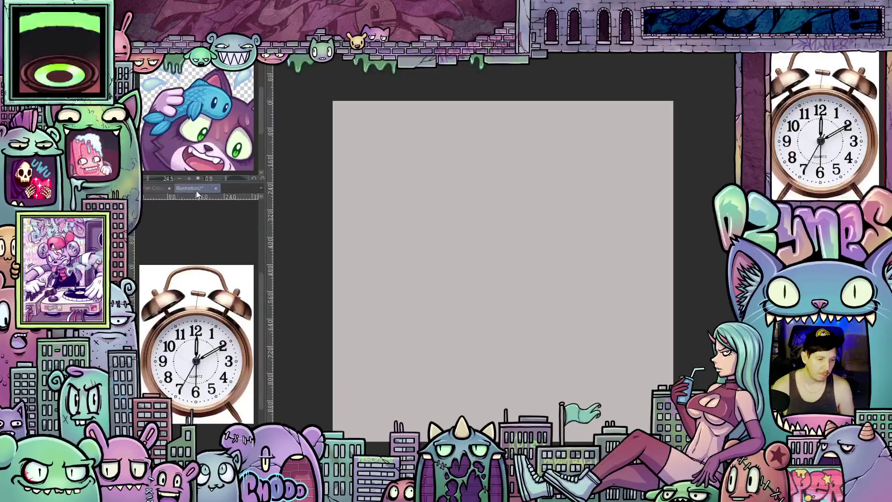
Dock the alarm clock reference image into the side panel and adjust the reference views
{"action": "left_click_drag", "start_coordinate": [196, 190], "coordinate": [203, 184]}
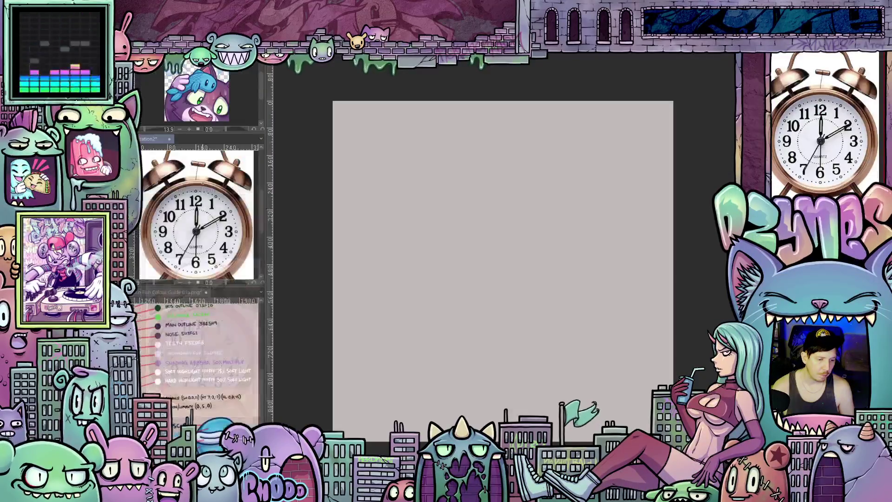
{"action": "left_click", "coordinate": [196, 353]}
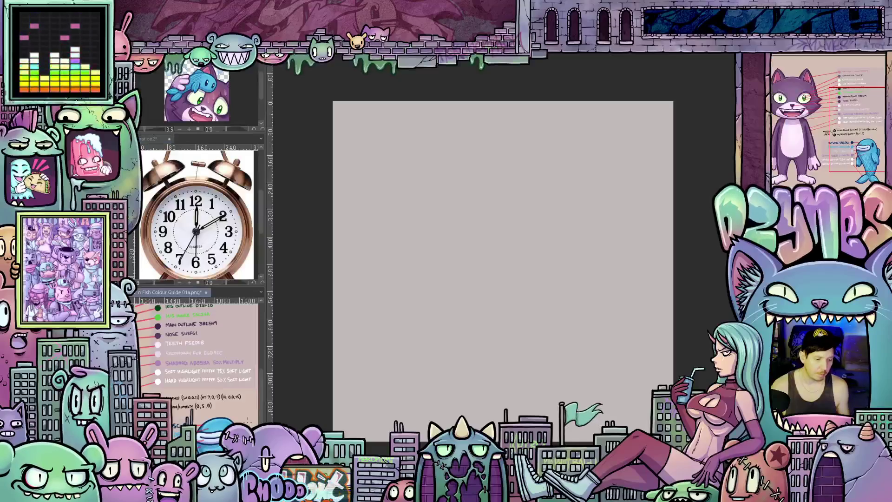
{"action": "mouse_move", "coordinate": [182, 433]}
{"action": "left_mouse_down"}
{"action": "mouse_move", "coordinate": [220, 360]}
{"action": "mouse_move", "coordinate": [175, 382]}
{"action": "mouse_move", "coordinate": [184, 389]}
{"action": "left_mouse_up"}
{"action": "scroll", "coordinate": [220, 360], "scroll_direction": "up", "scroll_amount": 3}
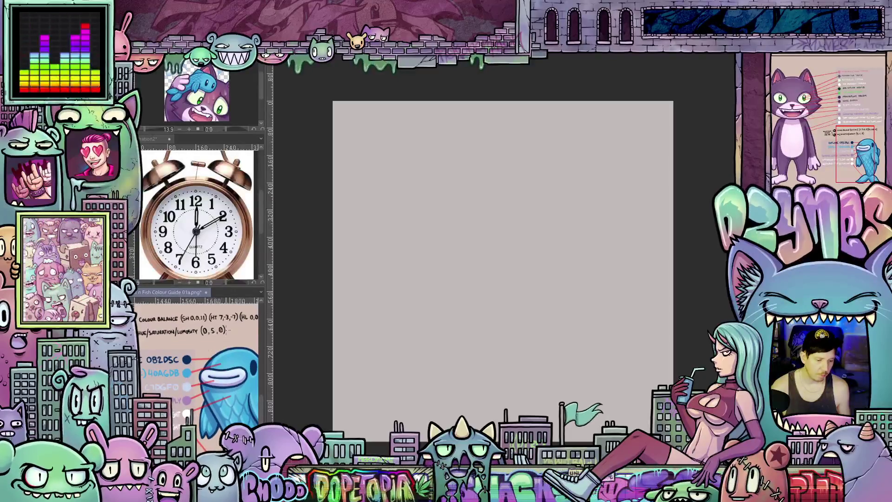
{"action": "left_click", "coordinate": [250, 240]}
{"action": "scroll", "coordinate": [223, 224], "scroll_direction": "down", "scroll_amount": 3}
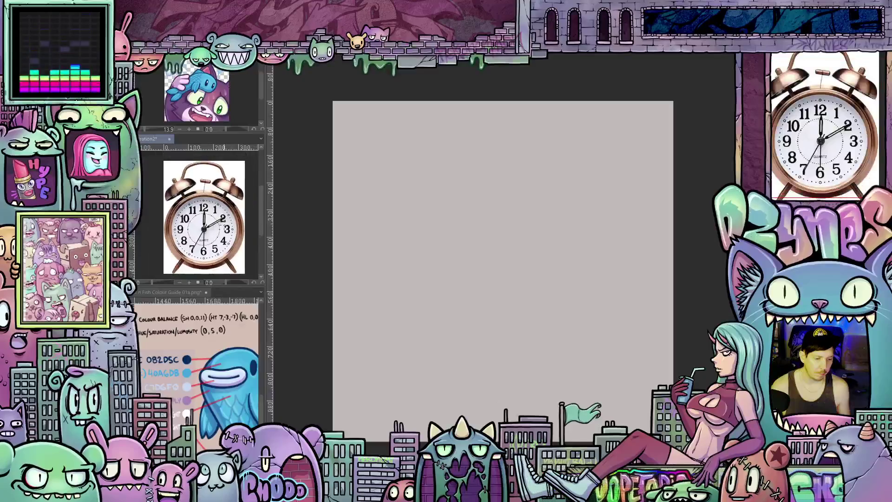
{"action": "left_click_drag", "start_coordinate": [222, 223], "coordinate": [212, 228]}
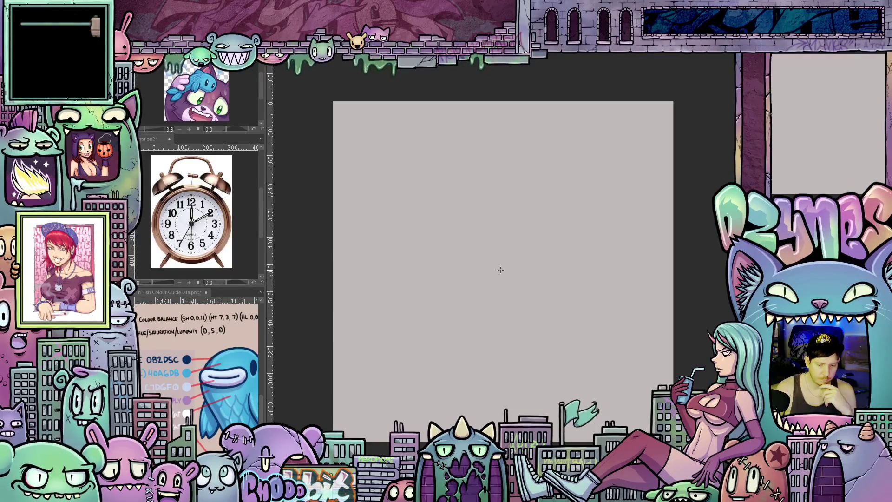
Drag out a large blue circle outline at the canvas centre for the clock body
{"action": "left_click_drag", "start_coordinate": [501, 270], "coordinate": [652, 144]}
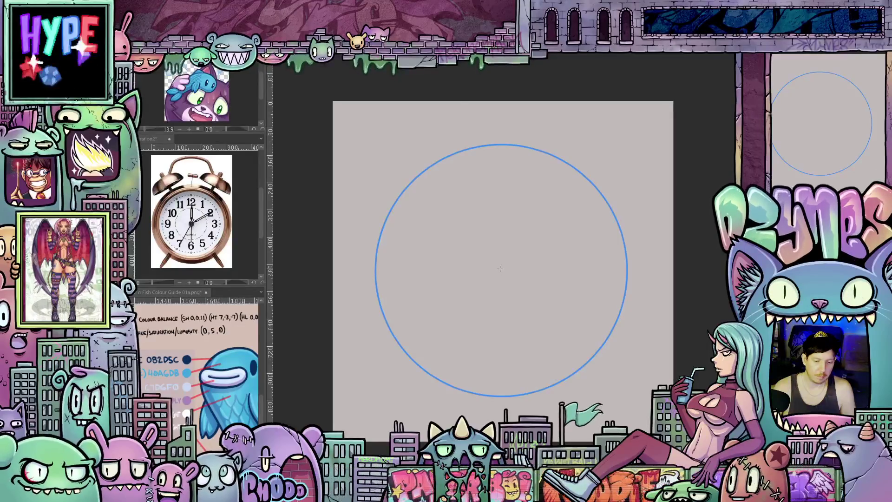
{"action": "key", "text": "ctrl+t"}
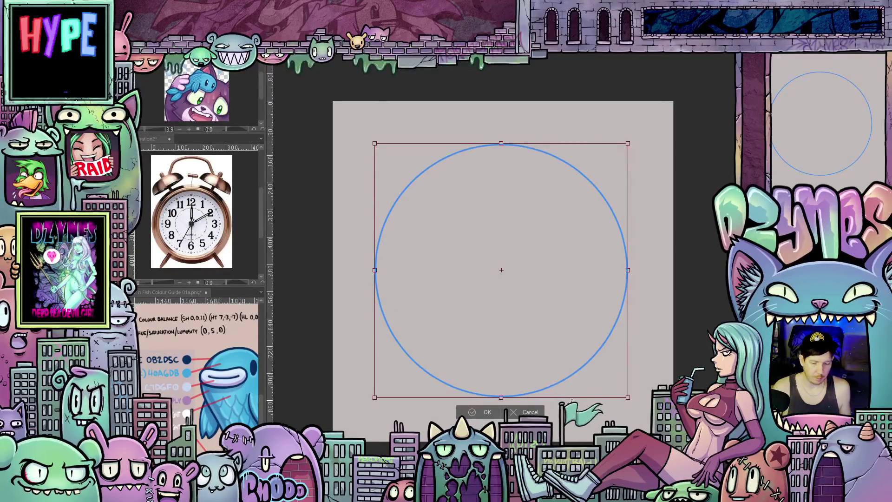
Enlarge the circle, nudge it into a centred position, and apply the transform
{"action": "left_click_drag", "start_coordinate": [625, 397], "coordinate": [645, 413]}
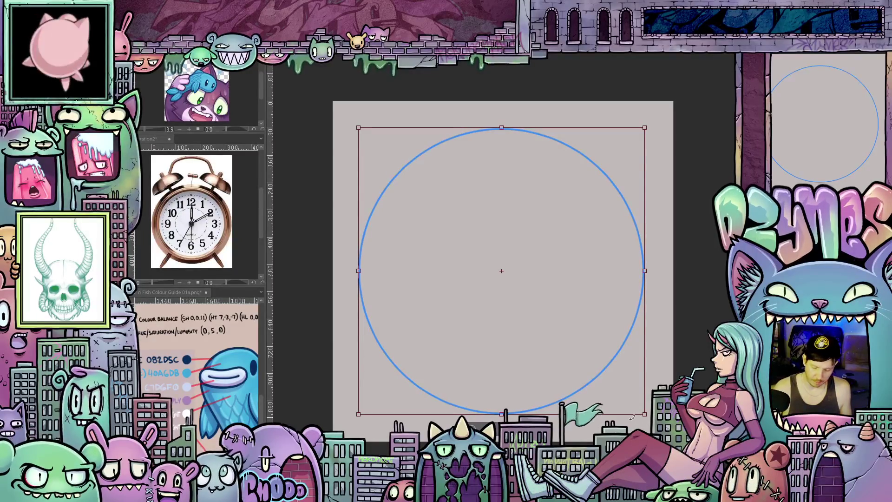
{"action": "key", "text": "Down"}
{"action": "key", "text": "Down"}
{"action": "key", "text": "Down"}
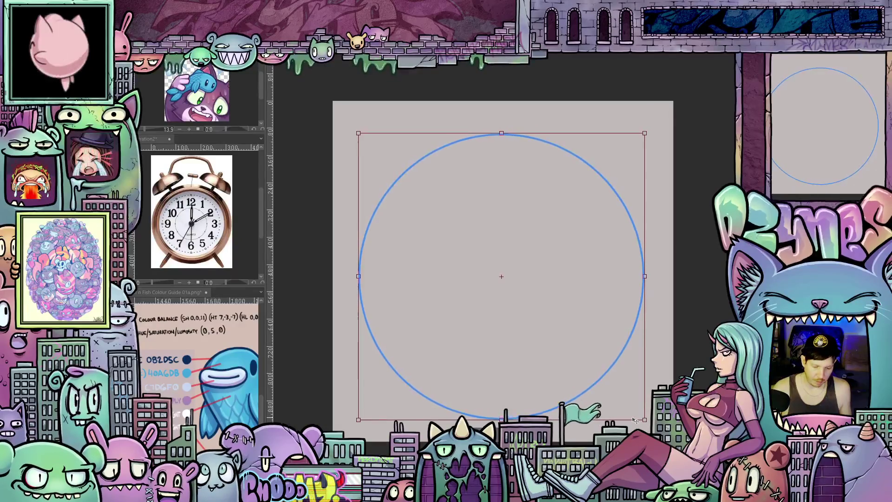
{"action": "key", "text": "Down"}
{"action": "key", "text": "Down"}
{"action": "key", "text": "Down"}
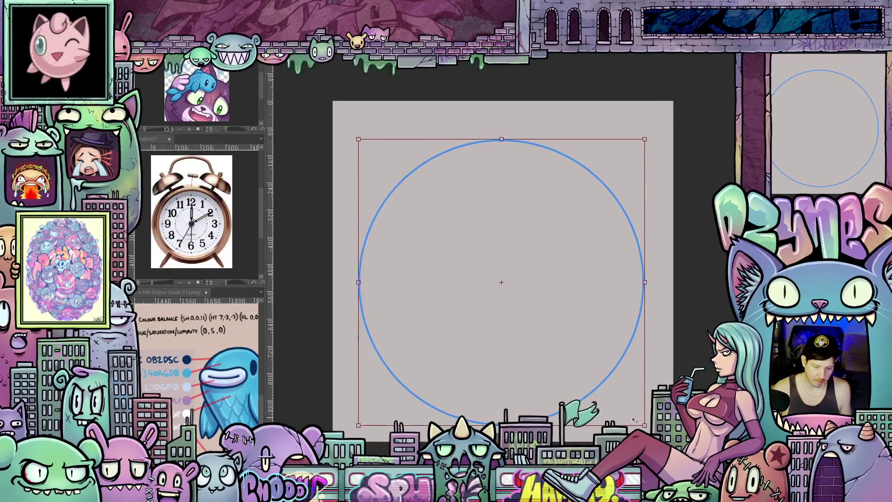
{"action": "key", "text": "Up"}
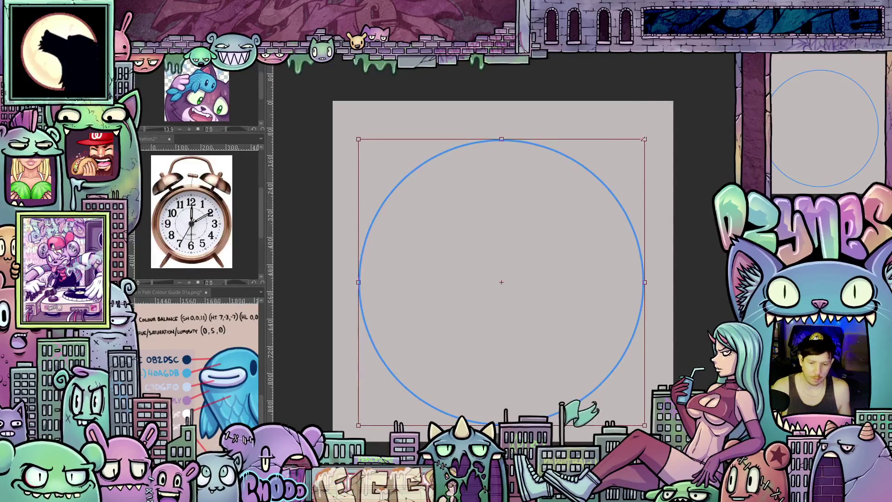
{"action": "left_click_drag", "start_coordinate": [644, 139], "coordinate": [637, 147]}
{"action": "key", "text": "Down"}
{"action": "key", "text": "Down"}
{"action": "key", "text": "Down"}
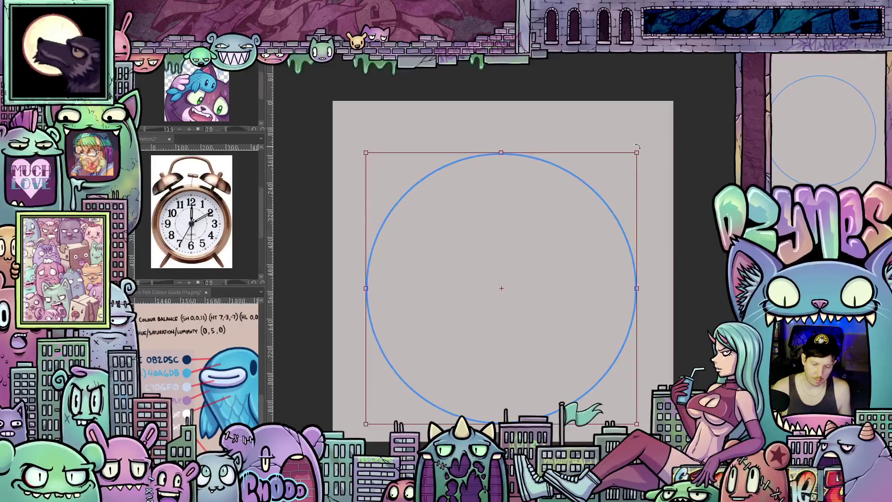
{"action": "key", "text": "Right"}
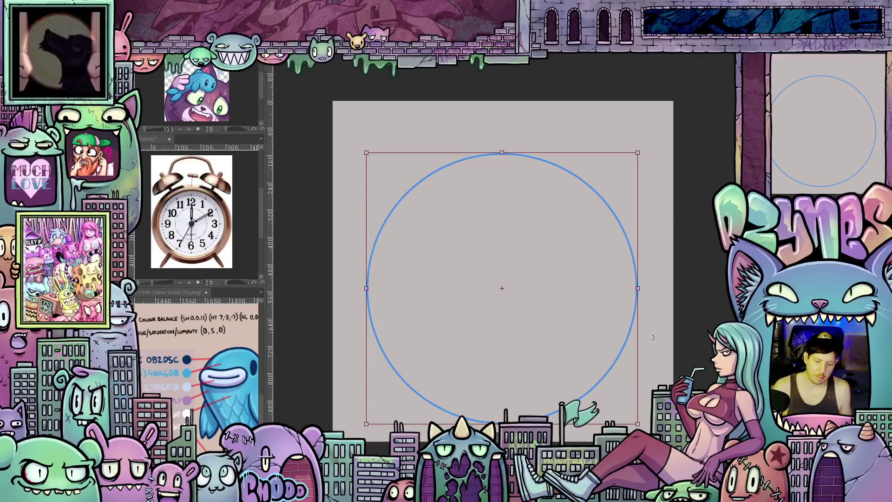
{"action": "key", "text": "Return"}
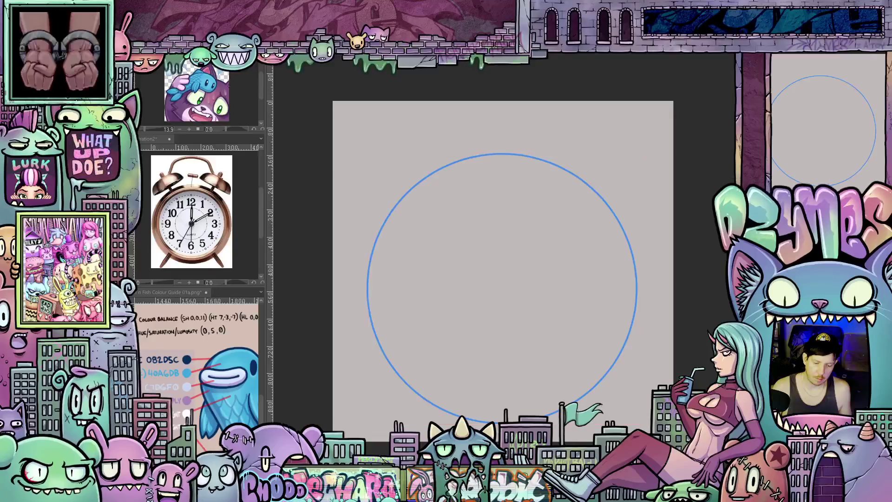
Scale a copy down into a smaller concentric inner circle and add a vertical centre line
{"action": "key", "text": "ctrl+t"}
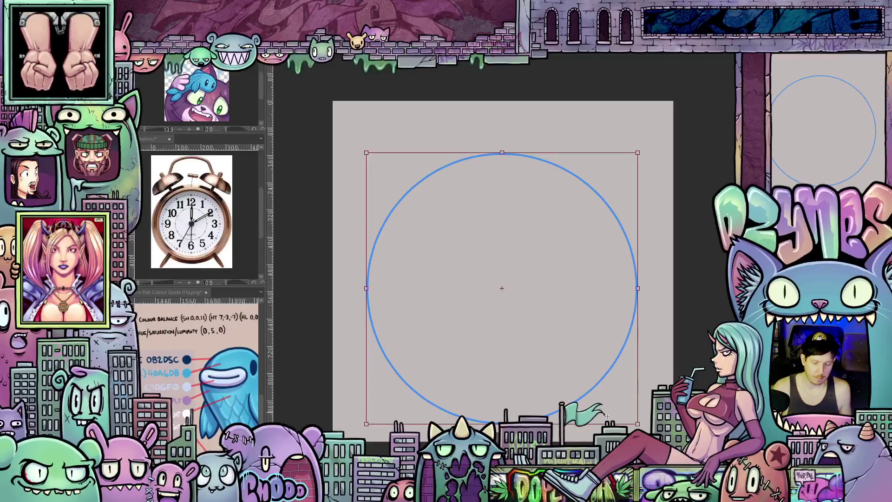
{"action": "left_click_drag", "start_coordinate": [635, 424], "coordinate": [620, 407]}
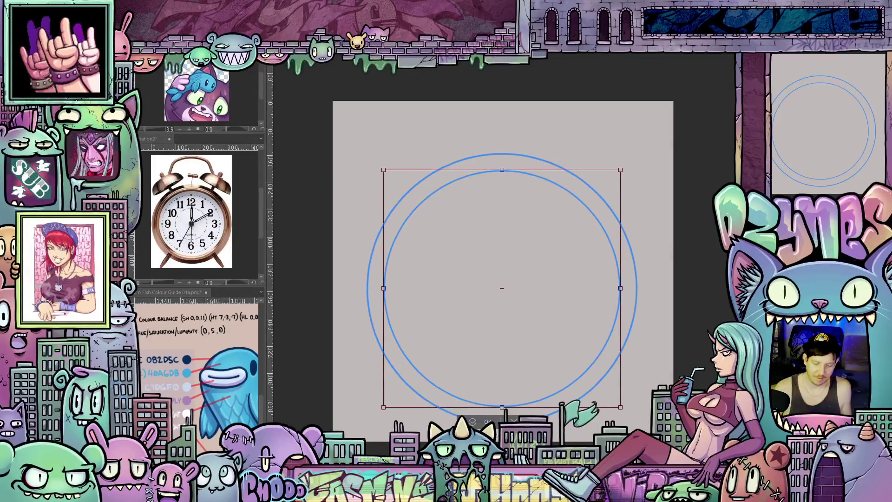
{"action": "key", "text": "Return"}
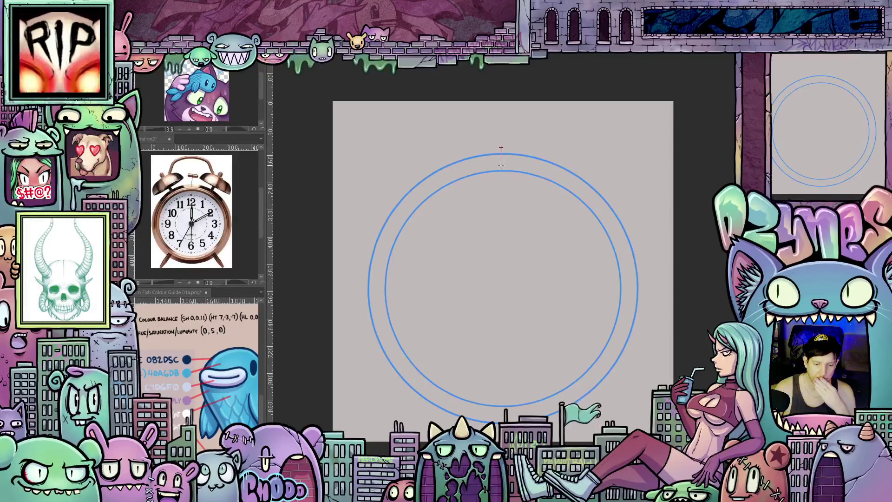
{"action": "left_click_drag", "start_coordinate": [501, 165], "coordinate": [501, 278]}
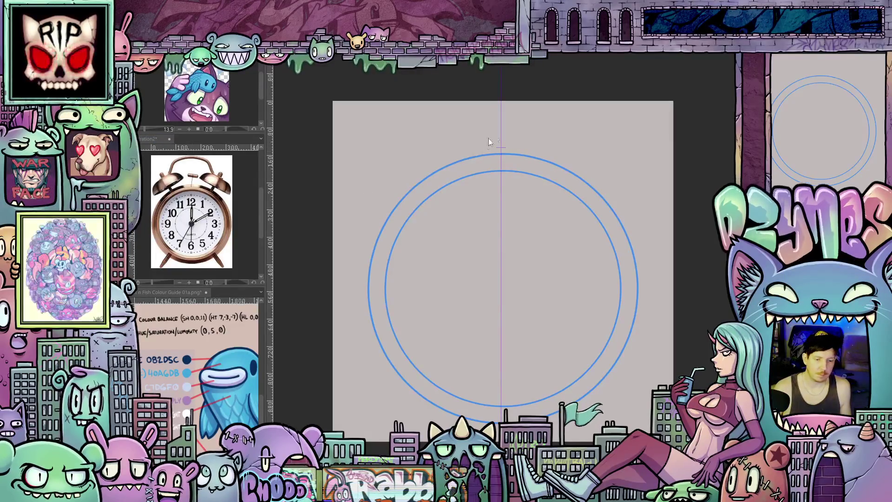
Nudge the vertical symmetry ruler slightly right, restore it after deleting it, and sketch the first mirrored bell strokes
{"action": "left_click", "coordinate": [500, 125]}
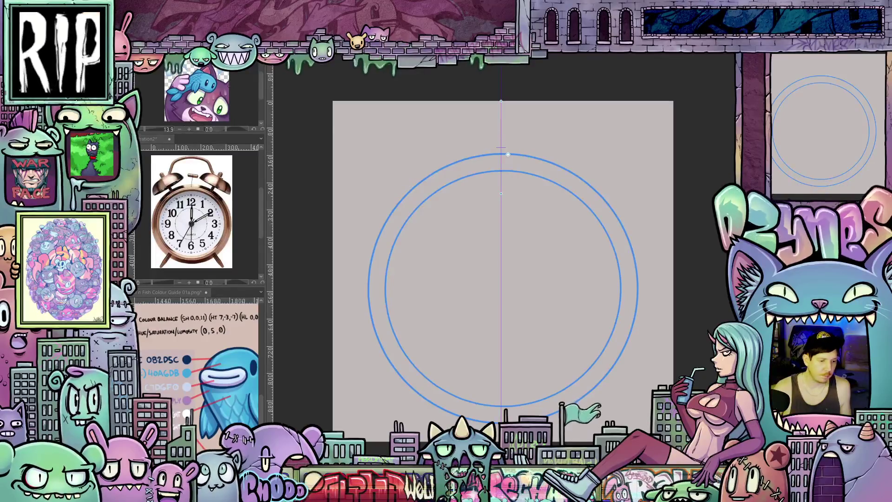
{"action": "key", "text": "Right"}
{"action": "key", "text": "Right"}
{"action": "key", "text": "Right"}
{"action": "key", "text": "Right"}
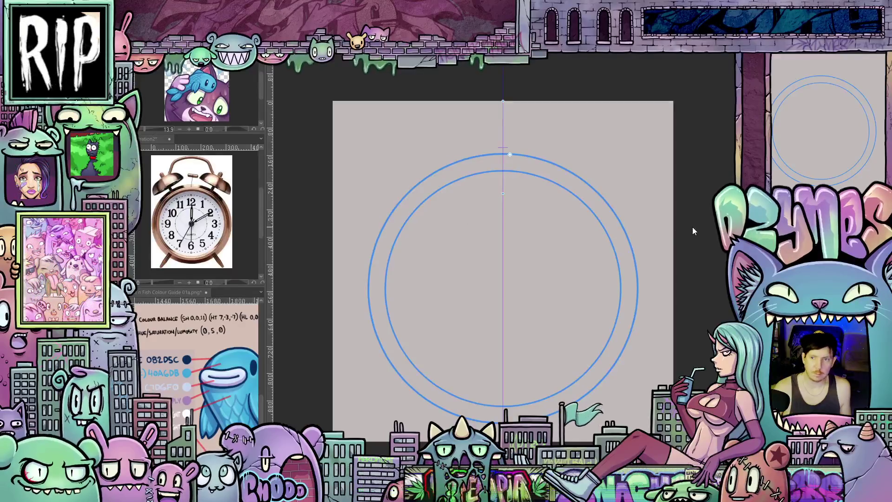
{"action": "key", "text": "Delete"}
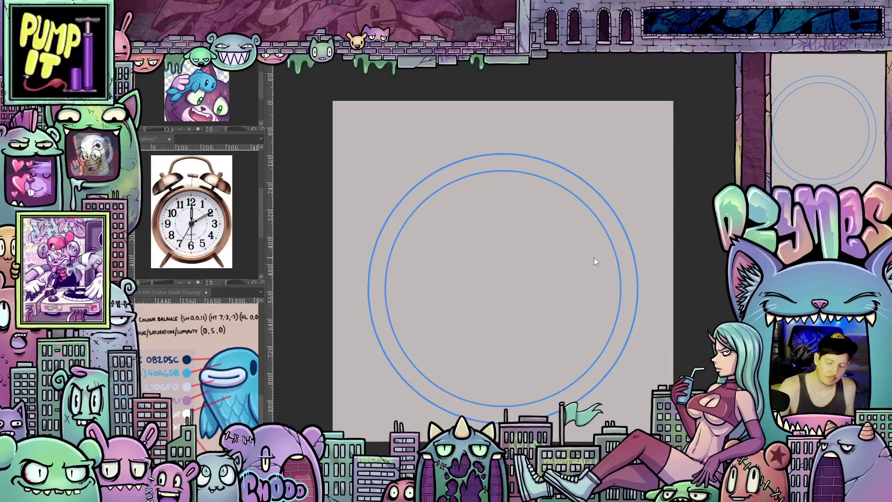
{"action": "key", "text": "ctrl+z"}
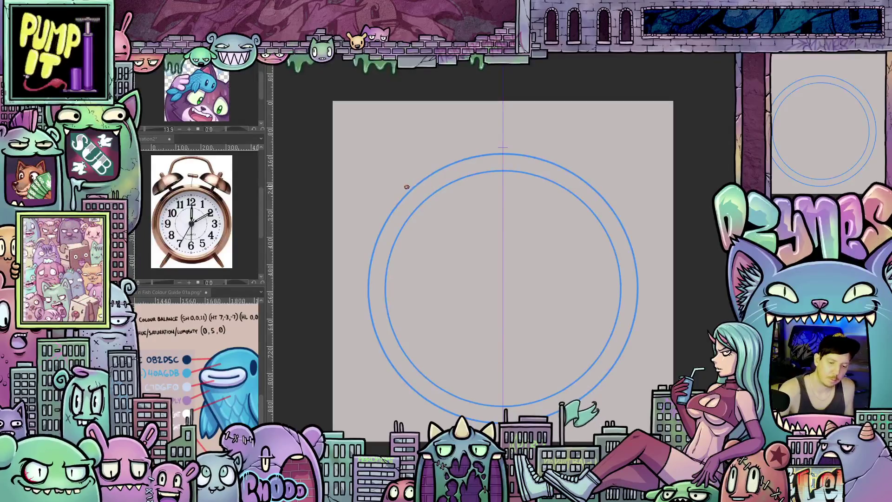
{"action": "mouse_move", "coordinate": [396, 192]}
{"action": "left_mouse_down"}
{"action": "mouse_move", "coordinate": [407, 179]}
{"action": "mouse_move", "coordinate": [400, 185]}
{"action": "left_mouse_up"}
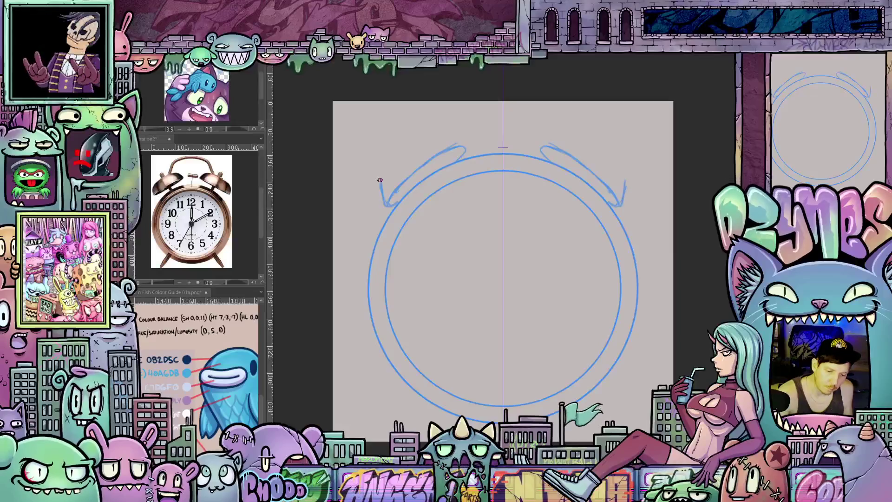
Sketch the mirrored bell arcs above the clock, refining the left curve and thickening both tops
{"action": "left_click_drag", "start_coordinate": [381, 161], "coordinate": [409, 131]}
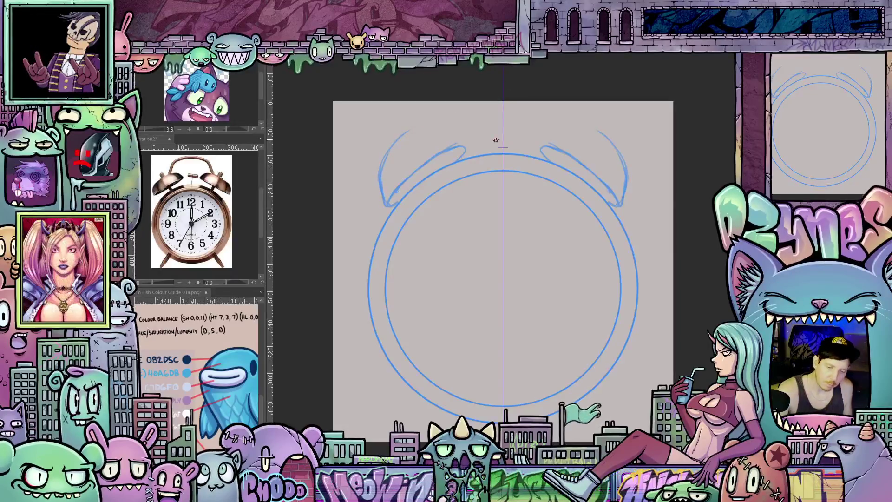
{"action": "mouse_move", "coordinate": [590, 220]}
{"action": "left_mouse_down"}
{"action": "mouse_move", "coordinate": [483, 154]}
{"action": "mouse_move", "coordinate": [378, 224]}
{"action": "left_mouse_up"}
{"action": "mouse_move", "coordinate": [346, 251]}
{"action": "left_mouse_down"}
{"action": "mouse_move", "coordinate": [360, 193]}
{"action": "mouse_move", "coordinate": [484, 233]}
{"action": "mouse_move", "coordinate": [560, 277]}
{"action": "mouse_move", "coordinate": [607, 268]}
{"action": "left_mouse_up"}
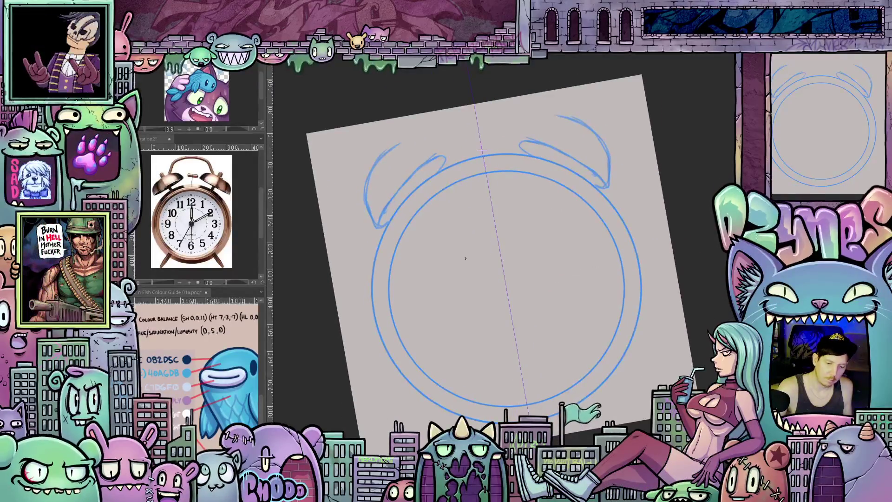
{"action": "left_click_drag", "start_coordinate": [357, 197], "coordinate": [363, 213]}
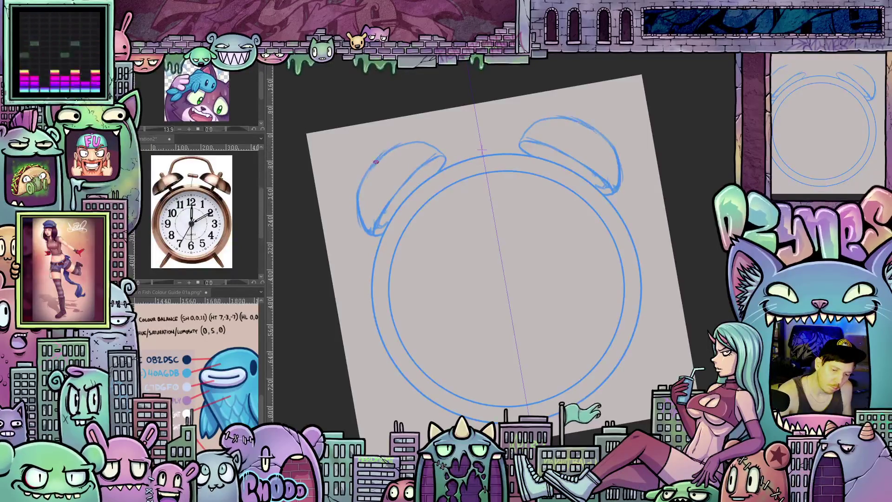
{"action": "mouse_move", "coordinate": [409, 144]}
{"action": "left_mouse_down"}
{"action": "mouse_move", "coordinate": [441, 155]}
{"action": "mouse_move", "coordinate": [390, 149]}
{"action": "mouse_move", "coordinate": [355, 239]}
{"action": "left_mouse_up"}
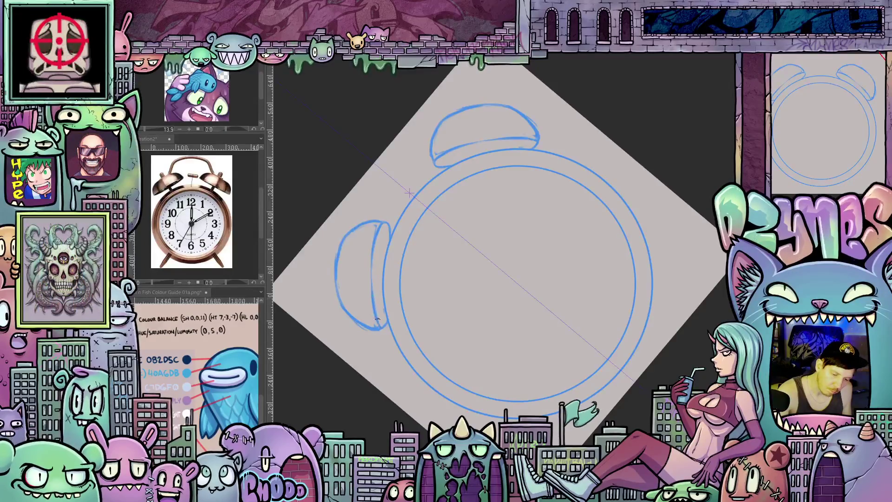
Rotate the canvas back toward upright and recentre the clock in the view
{"action": "left_click_drag", "start_coordinate": [375, 313], "coordinate": [454, 278]}
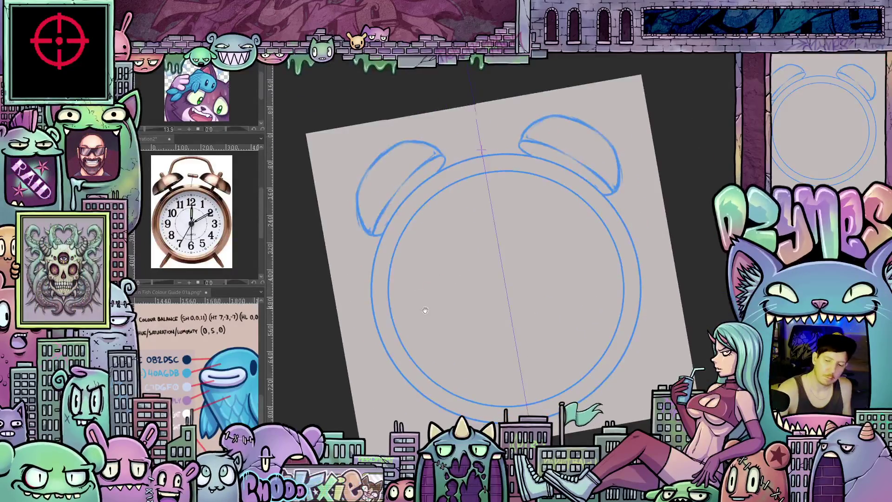
{"action": "left_click_drag", "start_coordinate": [423, 308], "coordinate": [452, 347]}
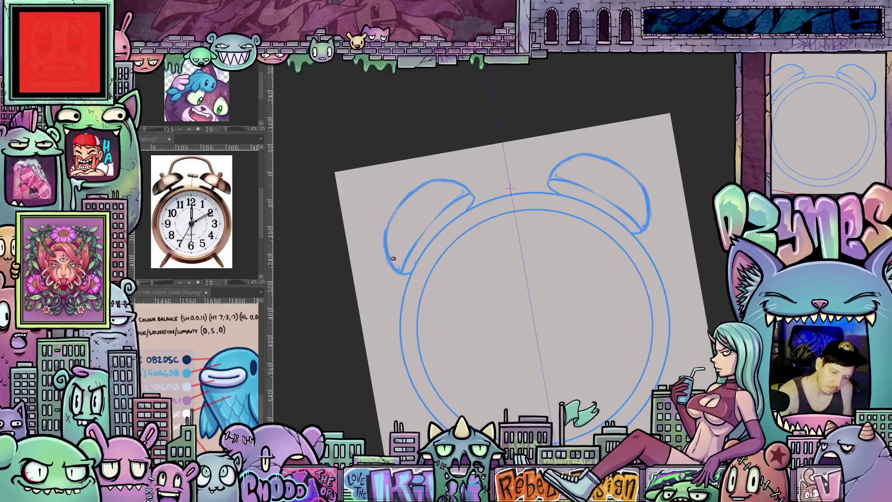
{"action": "mouse_move", "coordinate": [621, 287]}
{"action": "left_mouse_down"}
{"action": "mouse_move", "coordinate": [600, 259]}
{"action": "mouse_move", "coordinate": [604, 274]}
{"action": "mouse_move", "coordinate": [479, 220]}
{"action": "left_mouse_up"}
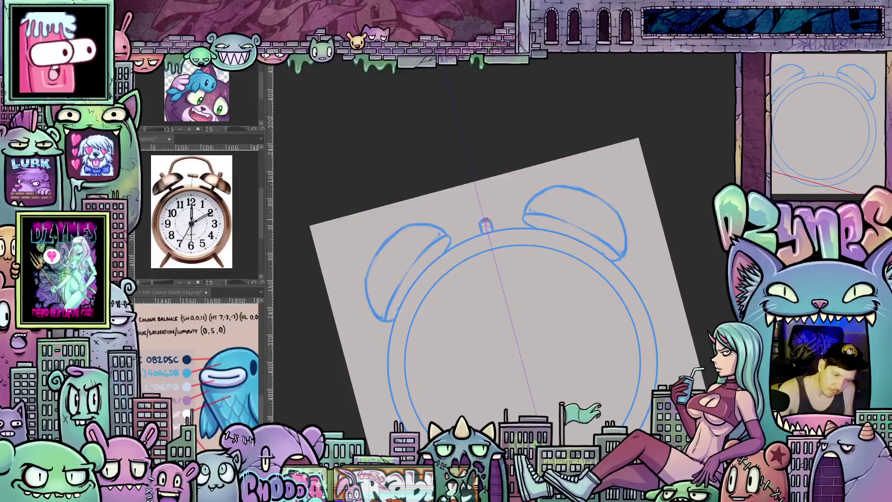
Draw the winding knob on top of the clock and add back-edge lines to the bells
{"action": "left_click_drag", "start_coordinate": [565, 236], "coordinate": [456, 256]}
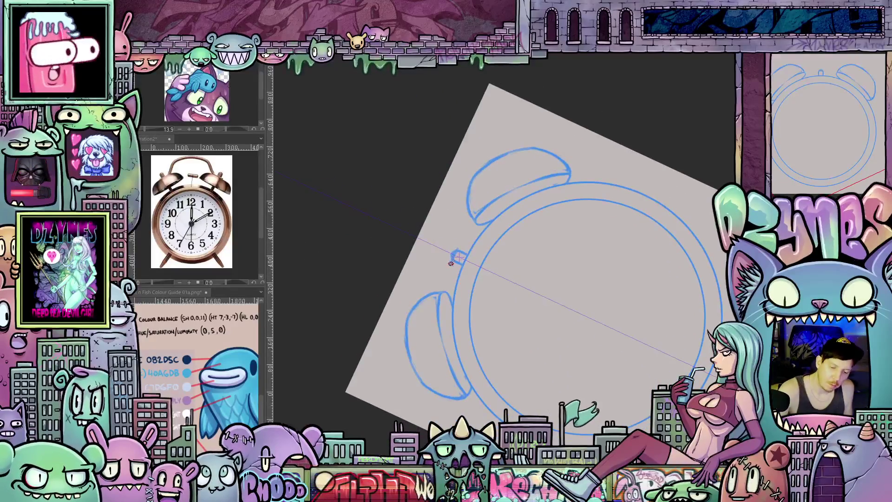
{"action": "mouse_move", "coordinate": [441, 272]}
{"action": "left_mouse_down"}
{"action": "mouse_move", "coordinate": [453, 236]}
{"action": "mouse_move", "coordinate": [441, 263]}
{"action": "mouse_move", "coordinate": [447, 247]}
{"action": "left_mouse_up"}
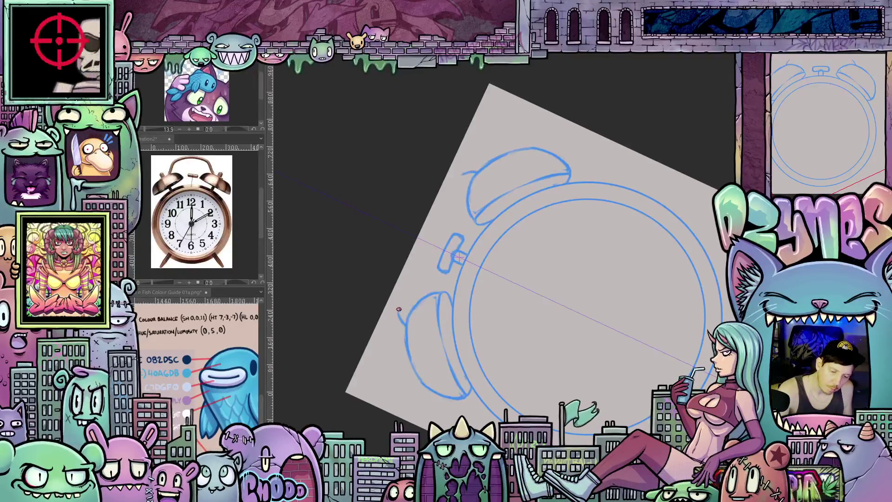
{"action": "left_click_drag", "start_coordinate": [400, 290], "coordinate": [444, 193]}
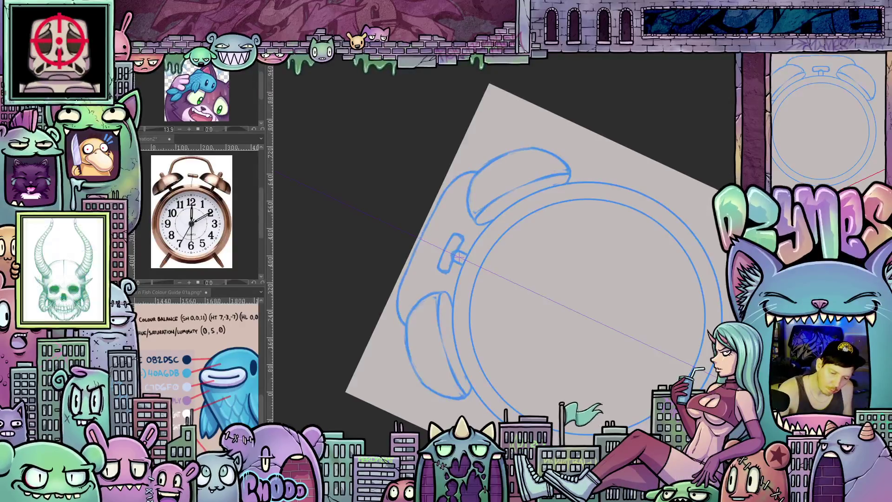
{"action": "left_click_drag", "start_coordinate": [394, 324], "coordinate": [387, 296]}
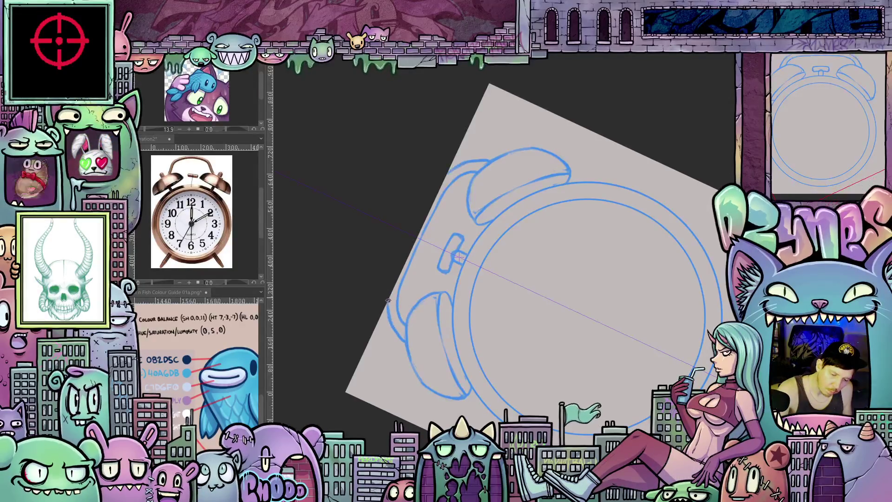
Sketch small mirrored feet under the clock with an inner line
{"action": "mouse_move", "coordinate": [612, 267]}
{"action": "left_mouse_down"}
{"action": "mouse_move", "coordinate": [614, 357]}
{"action": "mouse_move", "coordinate": [598, 372]}
{"action": "mouse_move", "coordinate": [599, 329]}
{"action": "mouse_move", "coordinate": [611, 328]}
{"action": "mouse_move", "coordinate": [535, 366]}
{"action": "left_mouse_up"}
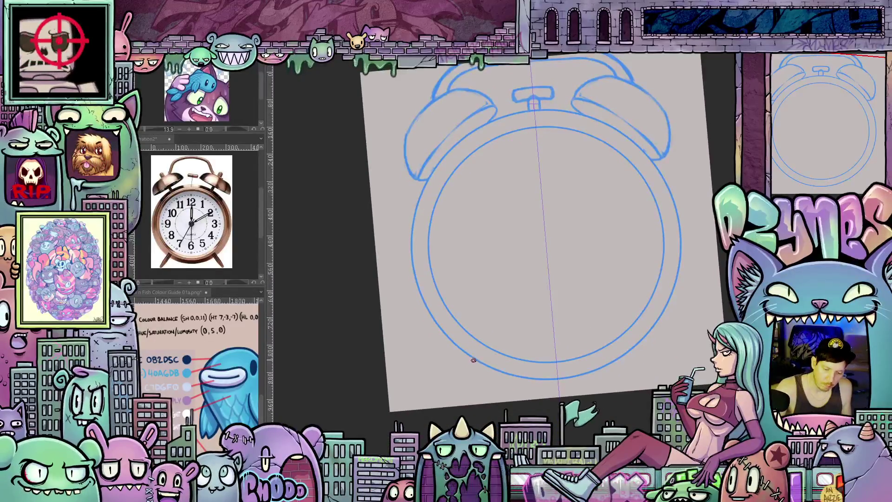
{"action": "left_click_drag", "start_coordinate": [472, 381], "coordinate": [530, 345]}
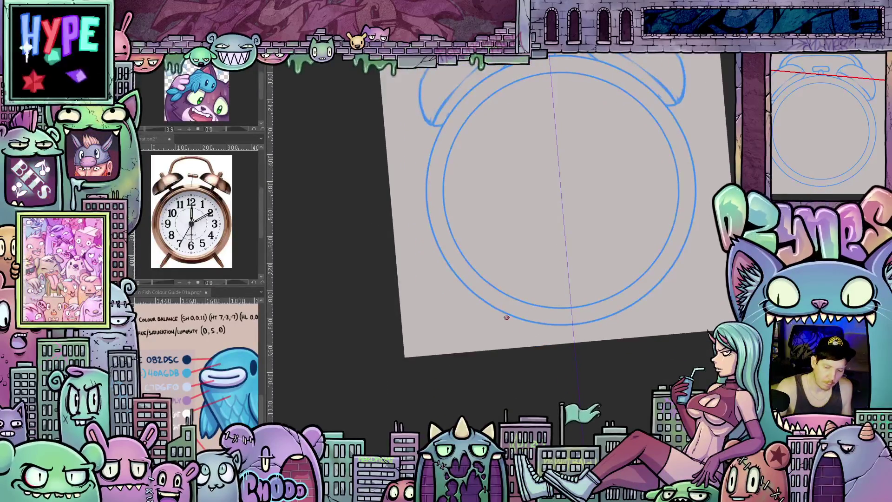
{"action": "left_click_drag", "start_coordinate": [486, 318], "coordinate": [491, 309]}
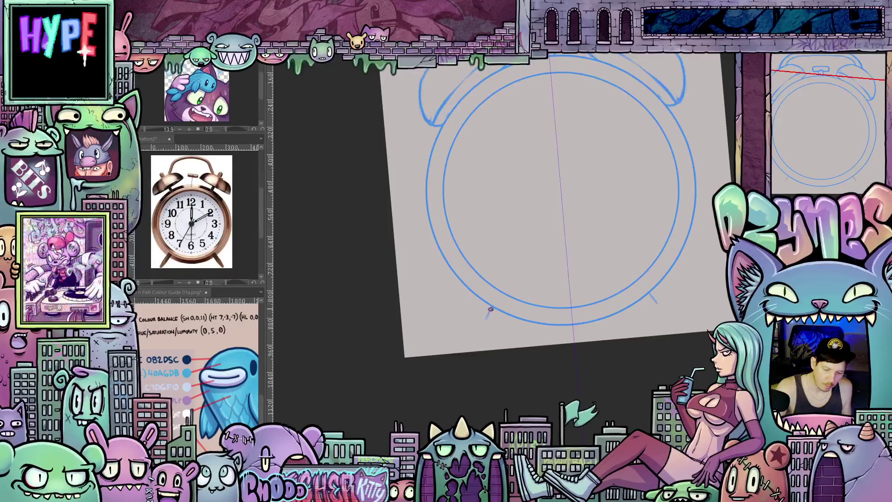
{"action": "mouse_move", "coordinate": [465, 336]}
{"action": "left_mouse_down"}
{"action": "mouse_move", "coordinate": [457, 338]}
{"action": "mouse_move", "coordinate": [491, 303]}
{"action": "mouse_move", "coordinate": [453, 321]}
{"action": "mouse_move", "coordinate": [436, 343]}
{"action": "mouse_move", "coordinate": [615, 333]}
{"action": "mouse_move", "coordinate": [550, 323]}
{"action": "mouse_move", "coordinate": [573, 308]}
{"action": "mouse_move", "coordinate": [586, 242]}
{"action": "left_mouse_up"}
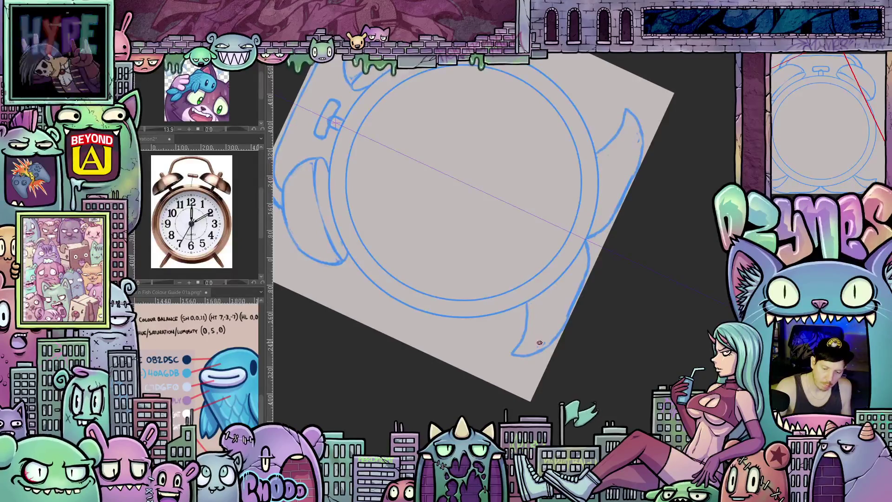
{"action": "left_click_drag", "start_coordinate": [561, 277], "coordinate": [525, 351]}
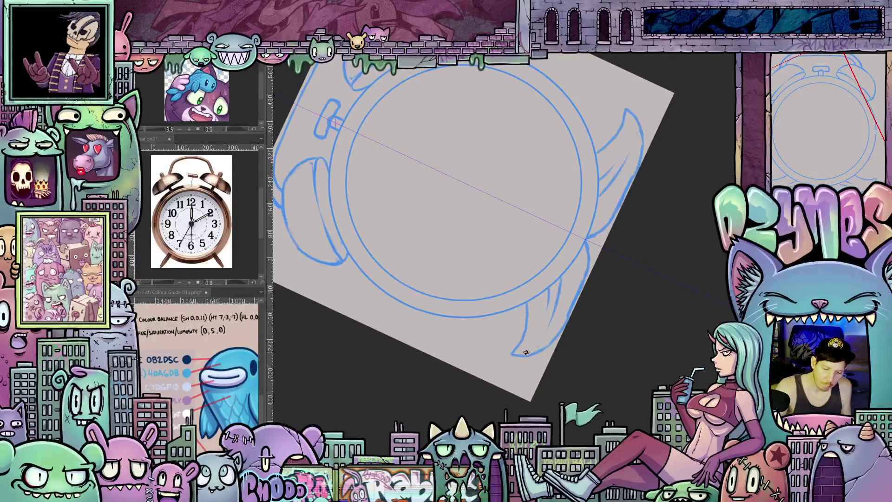
Undo the long foot strokes and redraw short mirrored legs under the clock
{"action": "mouse_move", "coordinate": [632, 300]}
{"action": "left_mouse_down"}
{"action": "mouse_move", "coordinate": [595, 353]}
{"action": "mouse_move", "coordinate": [541, 395]}
{"action": "left_mouse_up"}
{"action": "mouse_move", "coordinate": [576, 365]}
{"action": "left_mouse_down"}
{"action": "mouse_move", "coordinate": [565, 384]}
{"action": "mouse_move", "coordinate": [578, 434]}
{"action": "mouse_move", "coordinate": [604, 460]}
{"action": "left_mouse_up"}
{"action": "left_click_drag", "start_coordinate": [599, 418], "coordinate": [607, 360]}
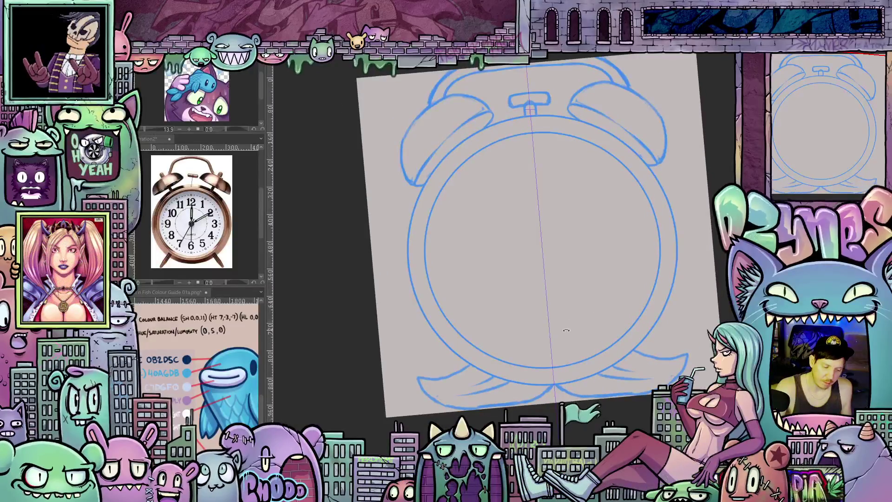
{"action": "key", "text": "ctrl+z"}
{"action": "key", "text": "ctrl+z"}
{"action": "key", "text": "ctrl+z"}
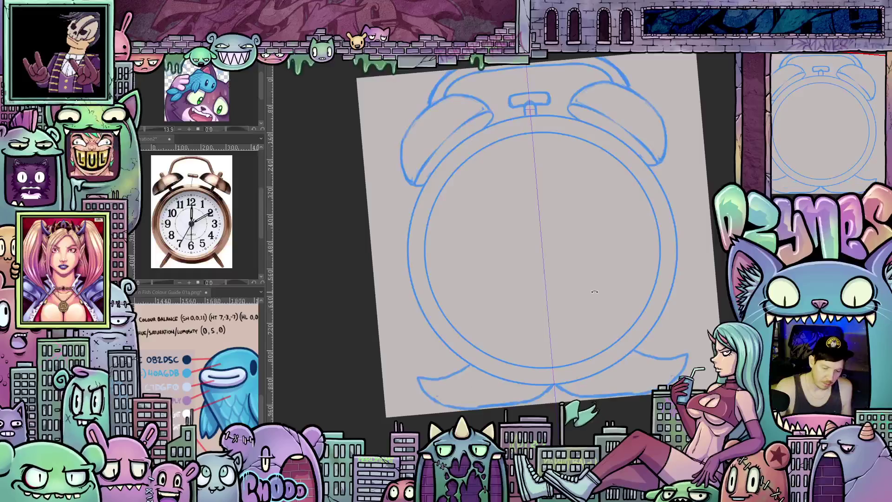
{"action": "key", "text": "ctrl+z"}
{"action": "key", "text": "ctrl+z"}
{"action": "key", "text": "ctrl+z"}
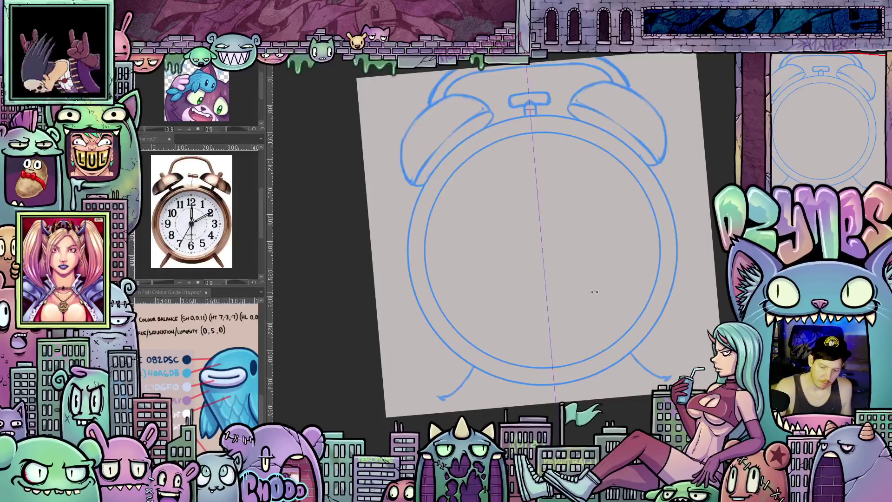
{"action": "key", "text": "ctrl+z"}
{"action": "key", "text": "ctrl+z"}
{"action": "left_click_drag", "start_coordinate": [547, 368], "coordinate": [579, 352]}
{"action": "key", "text": "ctrl+y"}
{"action": "key", "text": "ctrl+y"}
{"action": "key", "text": "ctrl+y"}
{"action": "key", "text": "ctrl+y"}
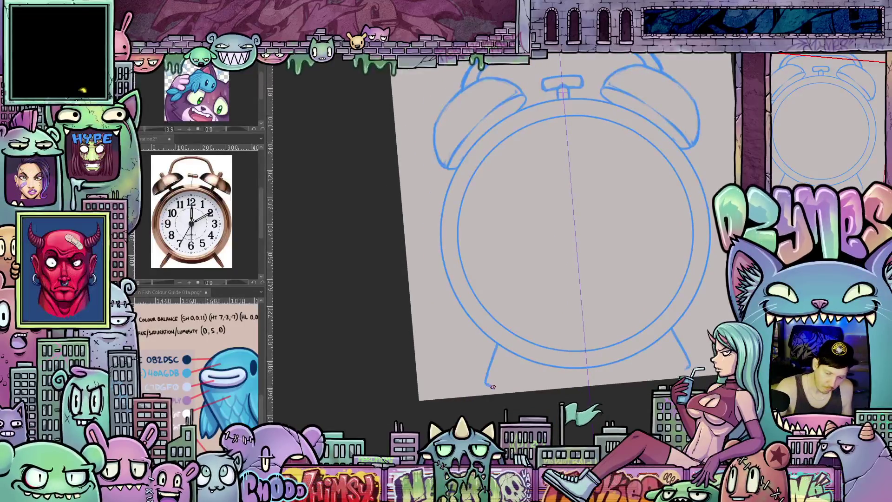
{"action": "left_click_drag", "start_coordinate": [500, 385], "coordinate": [515, 355]}
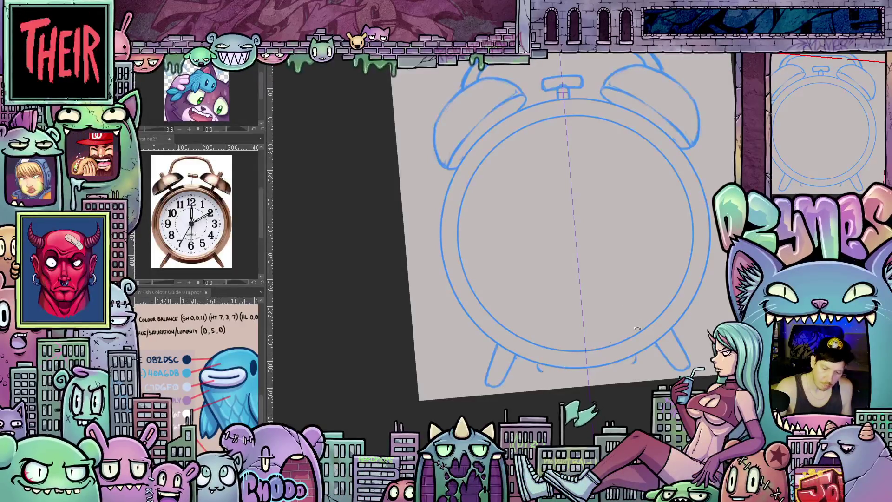
Sketch two mirrored oval eye outlines on the clock face
{"action": "key", "text": "6"}
{"action": "key", "text": "6"}
{"action": "key", "text": "5"}
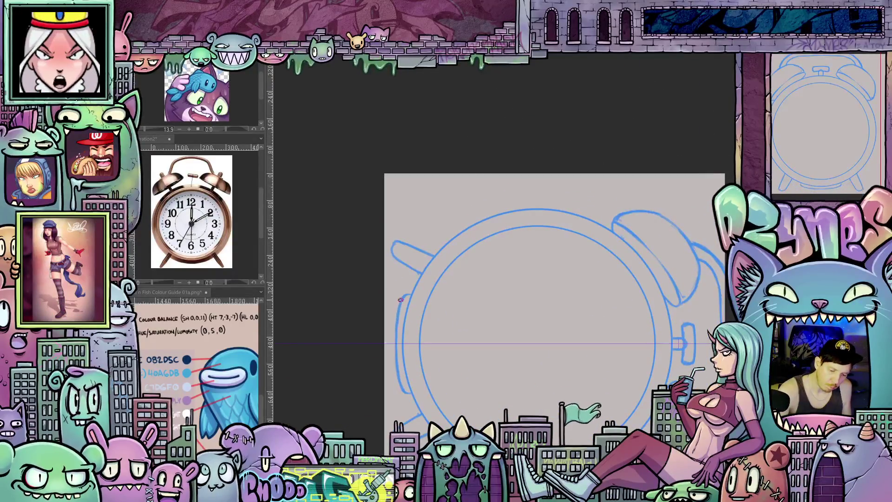
{"action": "mouse_move", "coordinate": [400, 300]}
{"action": "left_mouse_down"}
{"action": "mouse_move", "coordinate": [646, 226]}
{"action": "mouse_move", "coordinate": [618, 283]}
{"action": "mouse_move", "coordinate": [541, 365]}
{"action": "left_mouse_up"}
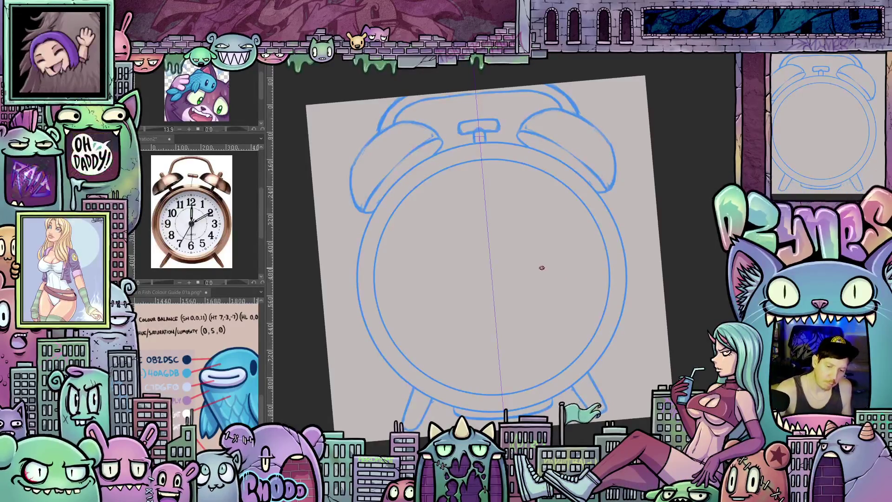
{"action": "mouse_move", "coordinate": [562, 279]}
{"action": "left_mouse_down"}
{"action": "mouse_move", "coordinate": [576, 288]}
{"action": "mouse_move", "coordinate": [569, 246]}
{"action": "mouse_move", "coordinate": [558, 278]}
{"action": "mouse_move", "coordinate": [577, 267]}
{"action": "mouse_move", "coordinate": [567, 286]}
{"action": "mouse_move", "coordinate": [570, 251]}
{"action": "mouse_move", "coordinate": [507, 325]}
{"action": "left_mouse_up"}
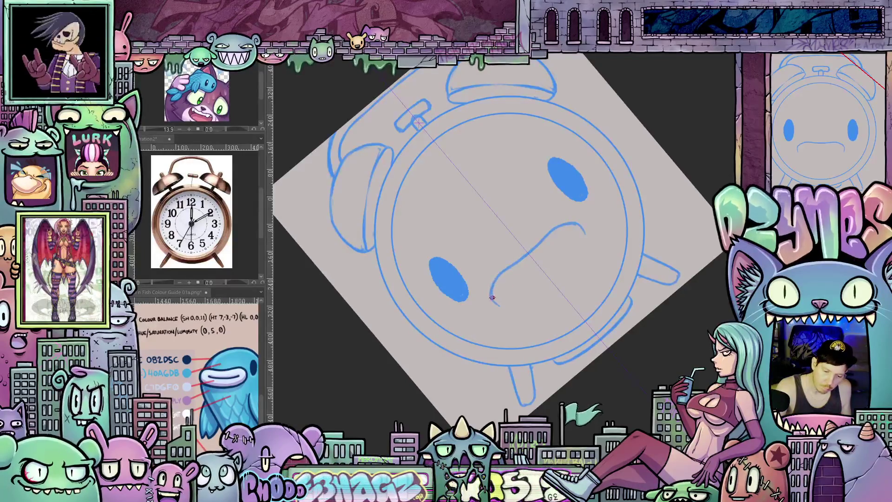
Extend the grinning mouth's lower line, then reset rotation and recentre the clock face
{"action": "mouse_move", "coordinate": [499, 304]}
{"action": "left_mouse_down"}
{"action": "mouse_move", "coordinate": [549, 291]}
{"action": "mouse_move", "coordinate": [518, 284]}
{"action": "mouse_move", "coordinate": [567, 241]}
{"action": "left_mouse_up"}
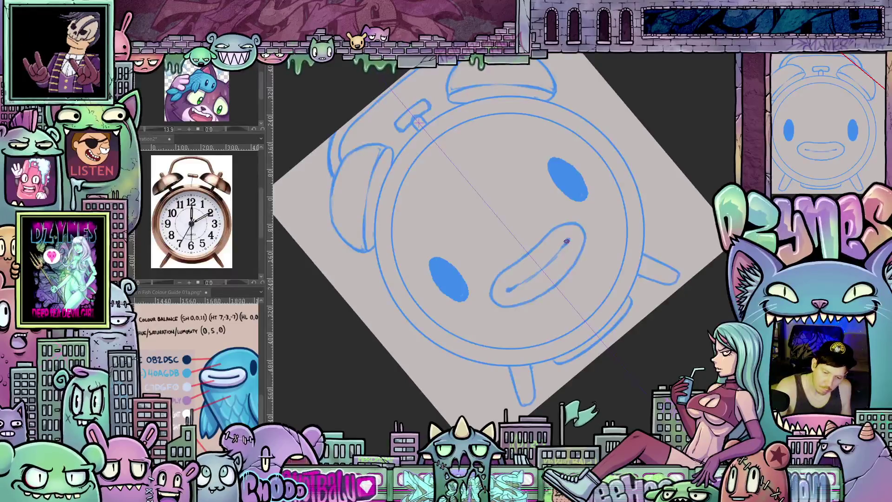
{"action": "key", "text": "ctrl+shift+r"}
{"action": "left_click_drag", "start_coordinate": [601, 327], "coordinate": [579, 362]}
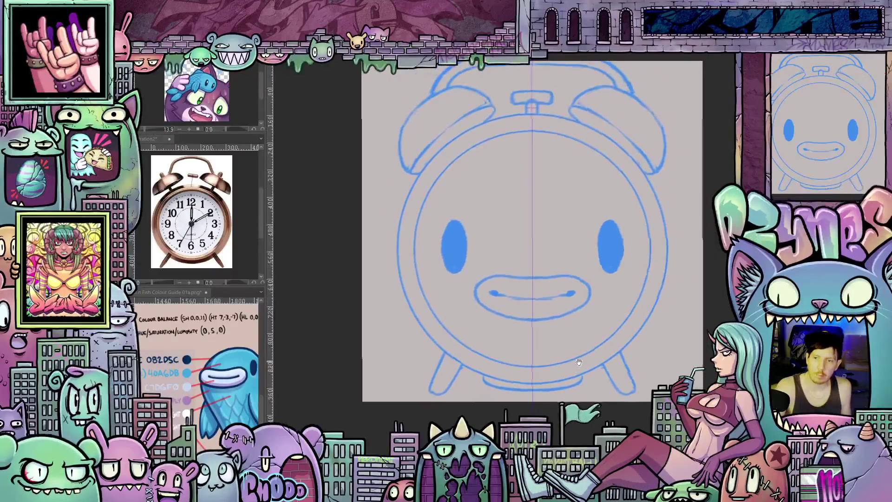
{"action": "scroll", "coordinate": [579, 361], "scroll_direction": "up", "scroll_amount": 3}
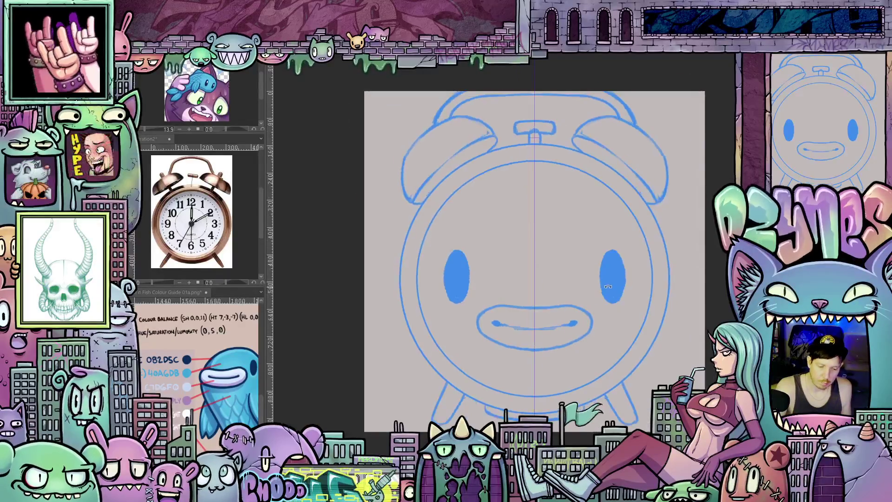
{"action": "left_click_drag", "start_coordinate": [605, 309], "coordinate": [595, 344]}
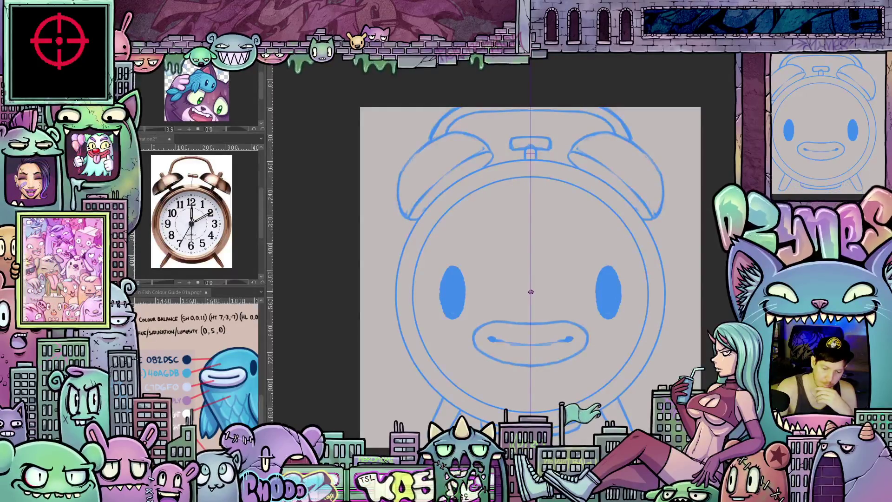
Draw a centre pivot dot and a long pointed hand reaching up-right, then straighten the view
{"action": "left_click", "coordinate": [530, 291]}
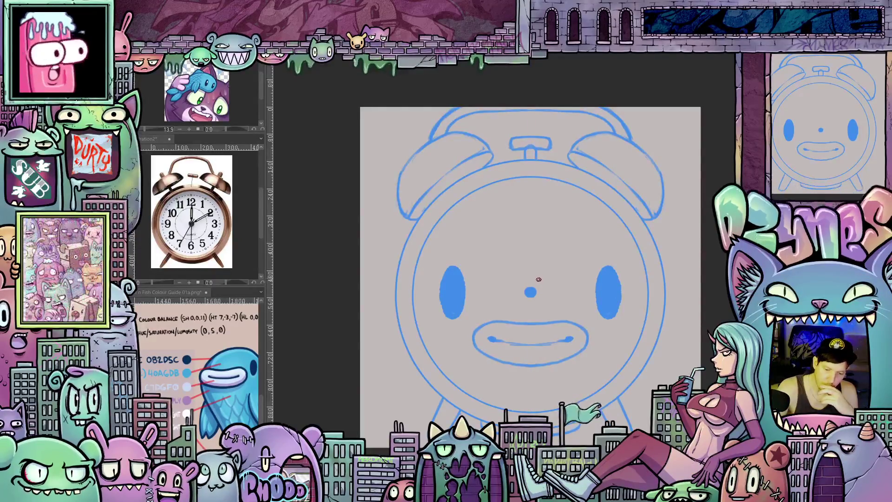
{"action": "key", "text": "minus"}
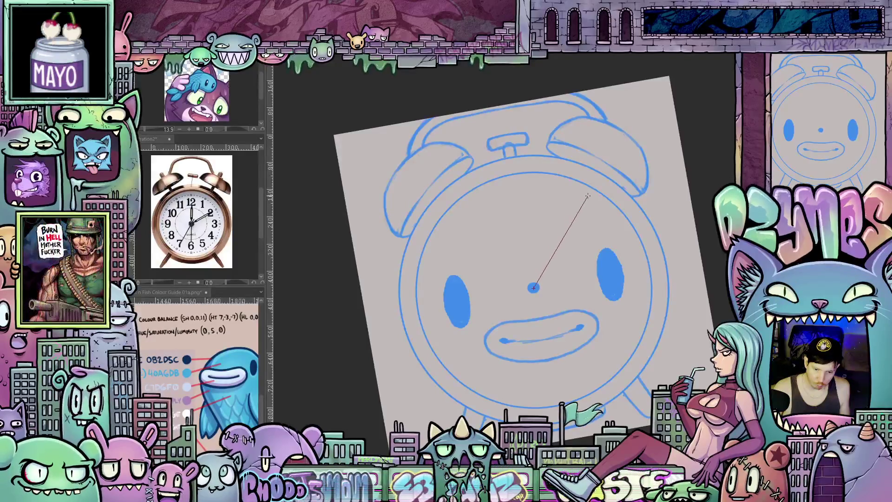
{"action": "left_click", "coordinate": [589, 201]}
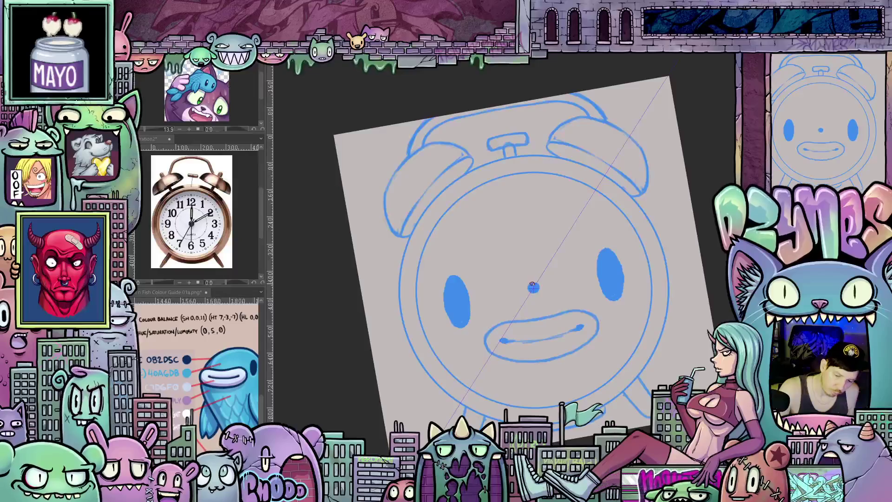
{"action": "left_click_drag", "start_coordinate": [533, 284], "coordinate": [538, 267]}
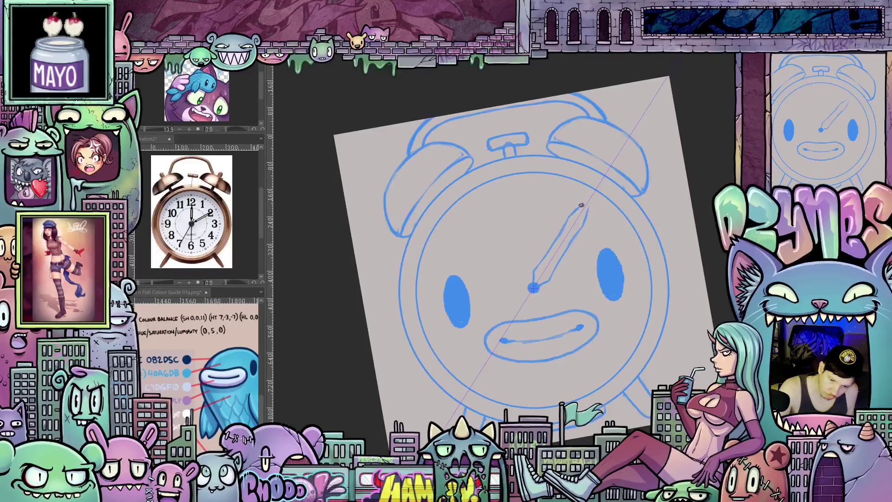
{"action": "left_click_drag", "start_coordinate": [579, 207], "coordinate": [590, 199]}
{"action": "mouse_move", "coordinate": [592, 241]}
{"action": "left_mouse_down"}
{"action": "mouse_move", "coordinate": [591, 300]}
{"action": "mouse_move", "coordinate": [544, 355]}
{"action": "left_mouse_up"}
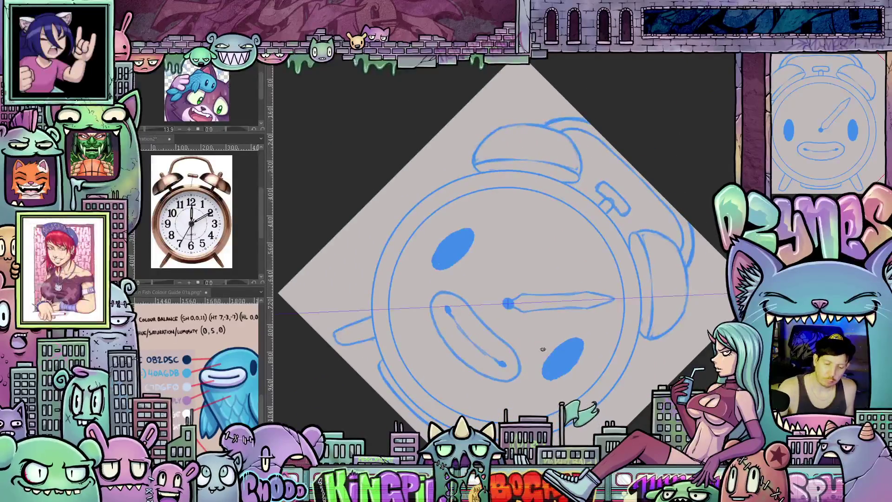
{"action": "key", "text": "5"}
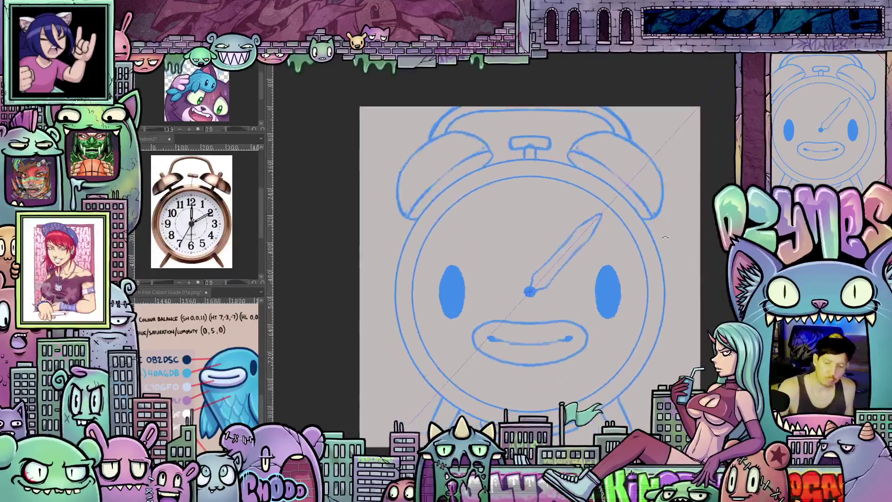
{"action": "key", "text": "4"}
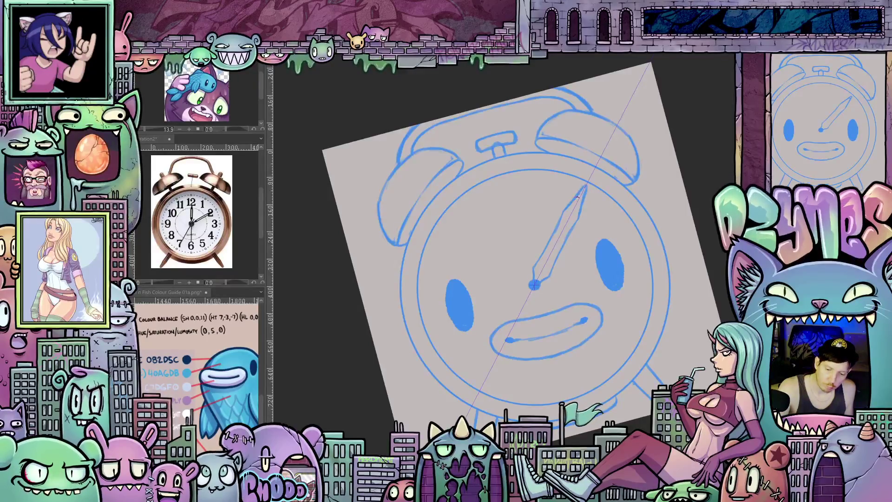
{"action": "key", "text": "5"}
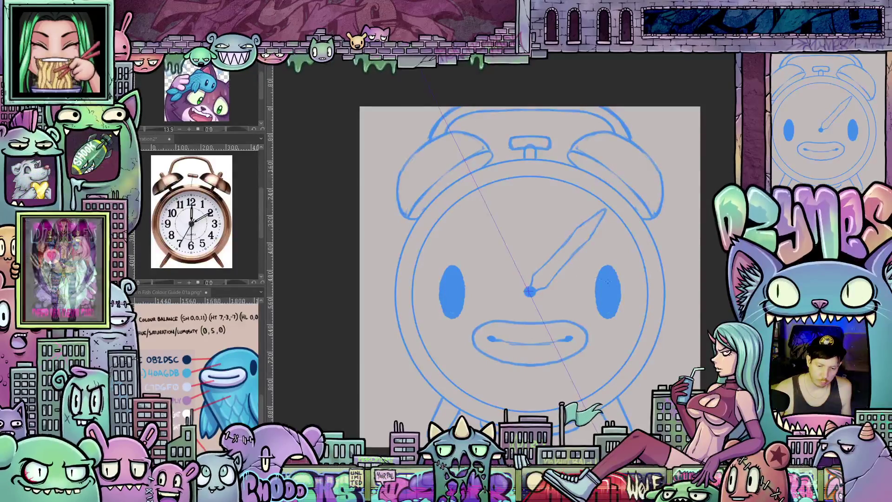
{"action": "left_click_drag", "start_coordinate": [675, 303], "coordinate": [674, 348]}
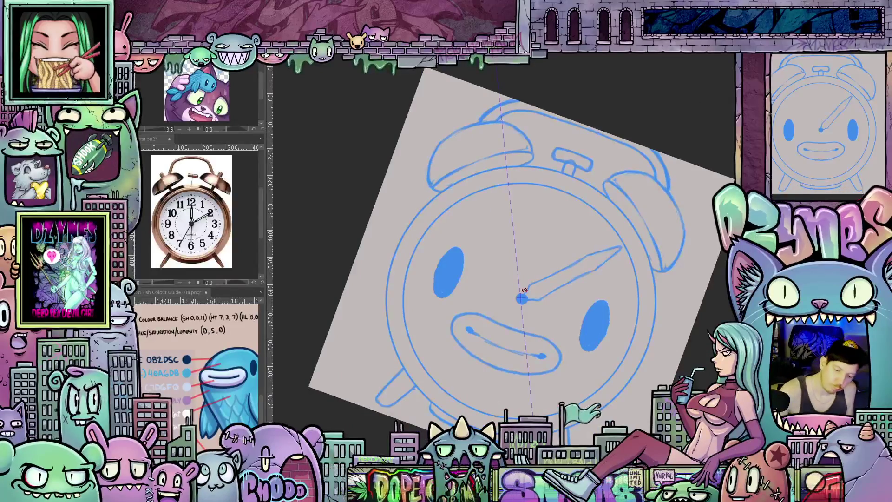
Draw a second, shorter clock hand pointing up from the centre pivot
{"action": "left_click_drag", "start_coordinate": [519, 296], "coordinate": [509, 255]}
{"action": "mouse_move", "coordinate": [524, 251]}
{"action": "left_mouse_down"}
{"action": "mouse_move", "coordinate": [526, 271]}
{"action": "mouse_move", "coordinate": [520, 223]}
{"action": "mouse_move", "coordinate": [526, 241]}
{"action": "left_mouse_up"}
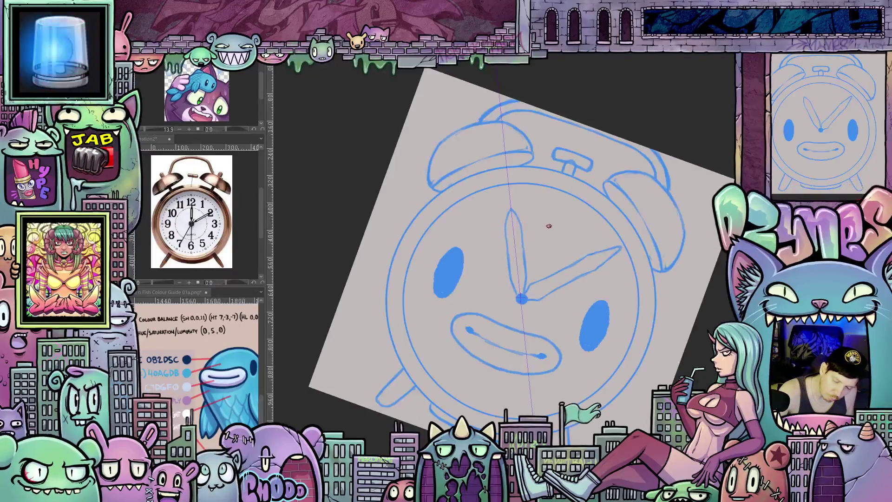
{"action": "mouse_move", "coordinate": [498, 321]}
{"action": "left_mouse_down"}
{"action": "mouse_move", "coordinate": [668, 280]}
{"action": "mouse_move", "coordinate": [693, 297]}
{"action": "left_mouse_up"}
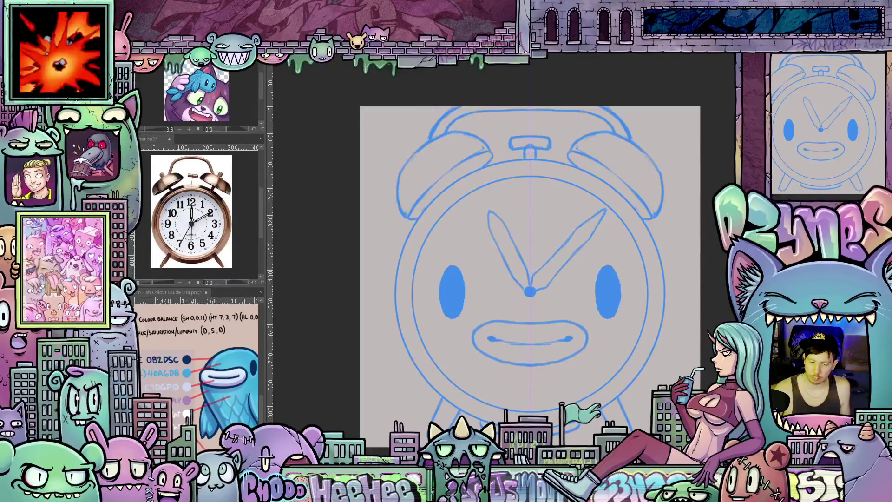
Draw a short hour tick at the bottom of the clock face
{"action": "left_click_drag", "start_coordinate": [529, 395], "coordinate": [529, 401]}
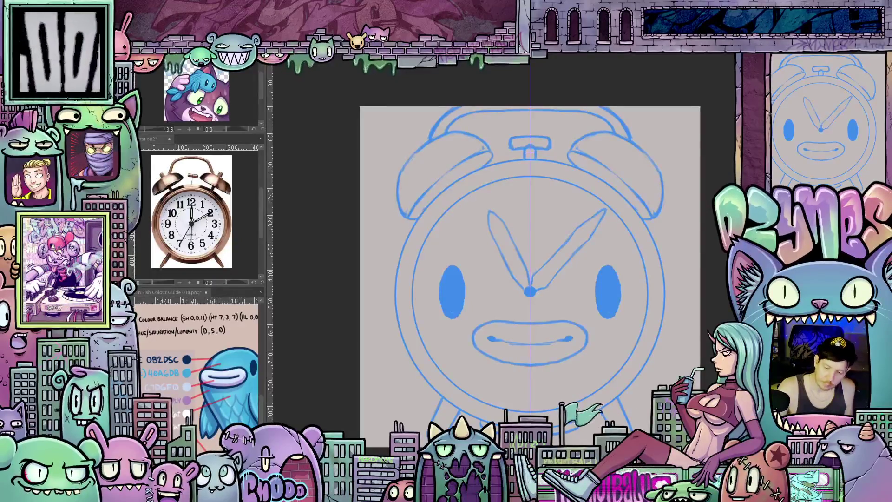
{"action": "mouse_move", "coordinate": [530, 399]}
{"action": "left_mouse_down"}
{"action": "mouse_move", "coordinate": [530, 390]}
{"action": "mouse_move", "coordinate": [530, 403]}
{"action": "left_mouse_up"}
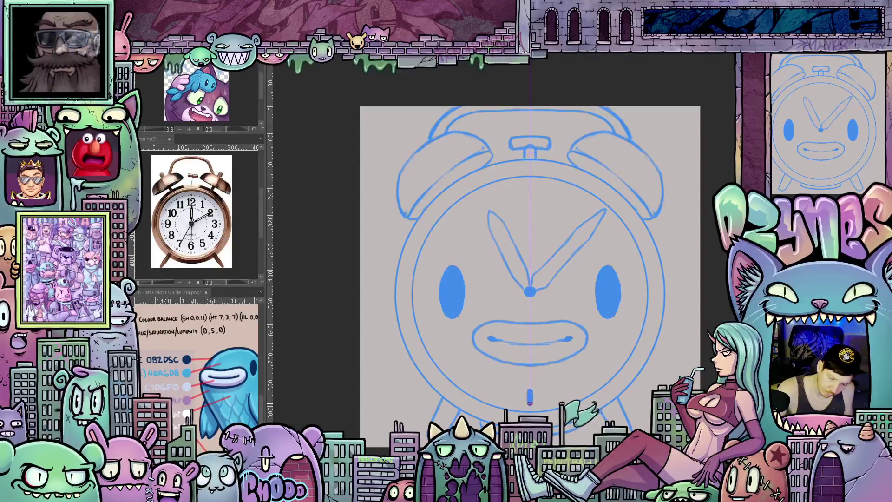
{"action": "scroll", "coordinate": [639, 365], "scroll_direction": "up", "scroll_amount": 3}
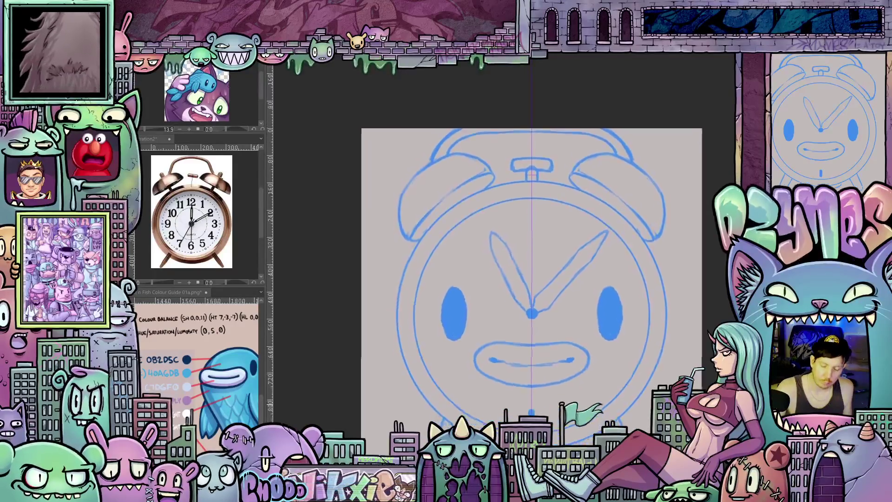
Draw the 12 o'clock hour tick, then reposition, rotate and zoom the view
{"action": "mouse_move", "coordinate": [532, 215]}
{"action": "left_mouse_down"}
{"action": "mouse_move", "coordinate": [532, 227]}
{"action": "mouse_move", "coordinate": [532, 215]}
{"action": "left_mouse_up"}
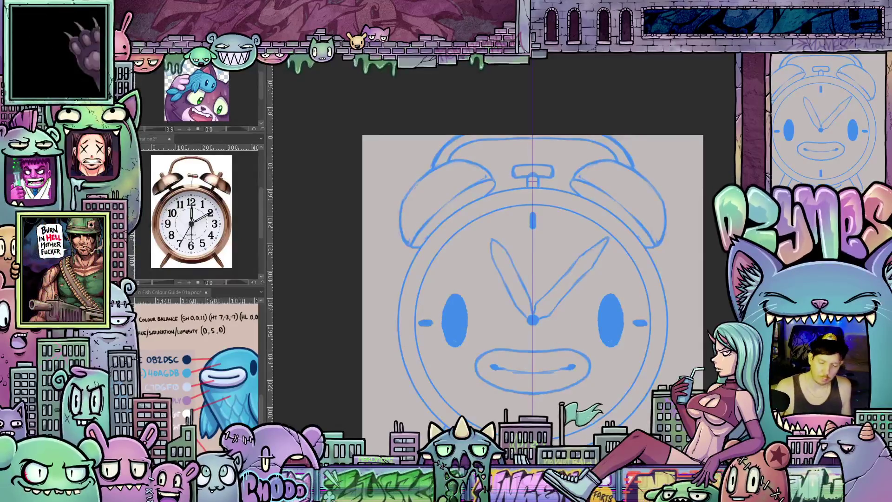
{"action": "scroll", "coordinate": [630, 409], "scroll_direction": "down", "scroll_amount": 3}
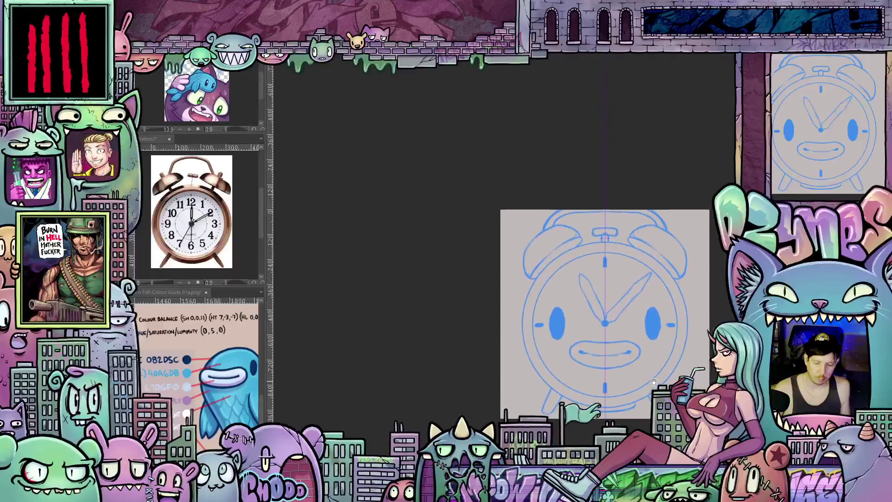
{"action": "mouse_move", "coordinate": [643, 383]}
{"action": "left_mouse_down"}
{"action": "mouse_move", "coordinate": [651, 367]}
{"action": "mouse_move", "coordinate": [626, 388]}
{"action": "left_mouse_up"}
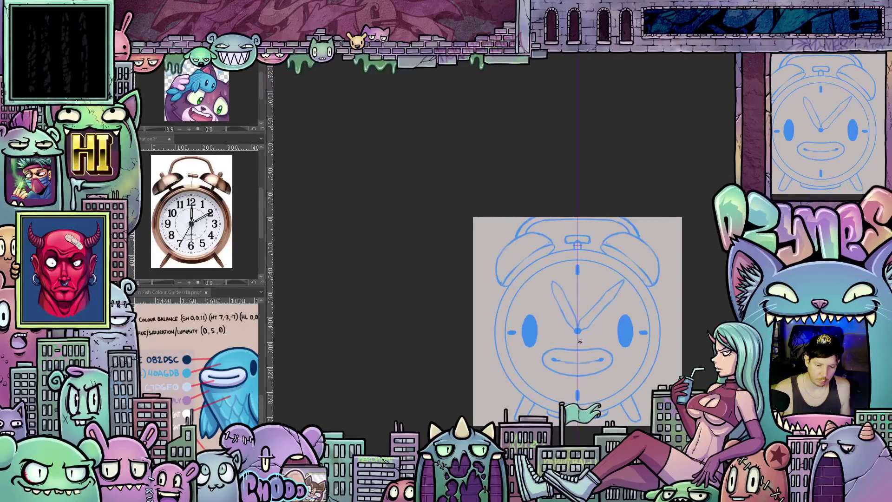
{"action": "mouse_move", "coordinate": [580, 279]}
{"action": "left_mouse_down"}
{"action": "mouse_move", "coordinate": [562, 267]}
{"action": "mouse_move", "coordinate": [557, 292]}
{"action": "mouse_move", "coordinate": [571, 329]}
{"action": "left_mouse_up"}
{"action": "scroll", "coordinate": [553, 262], "scroll_direction": "up", "scroll_amount": 3}
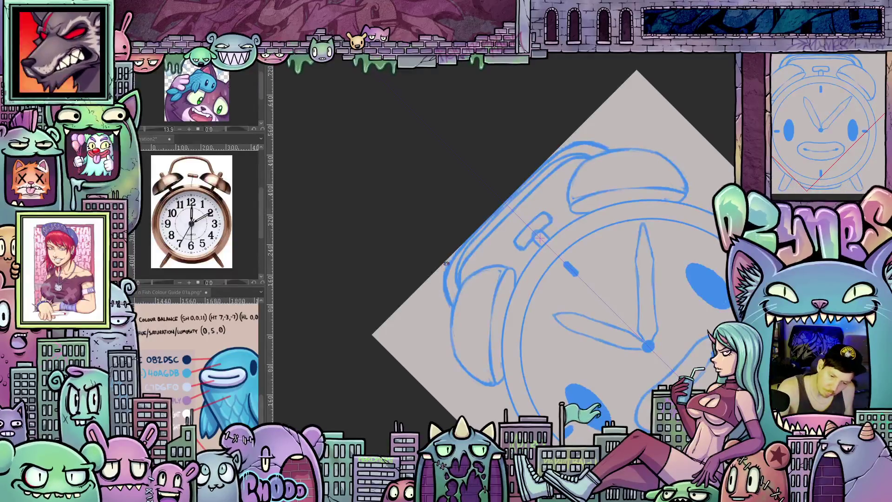
Lightly erase along the clock's upper-left outer outline, then reset rotation and recentre the view
{"action": "mouse_move", "coordinate": [461, 259]}
{"action": "left_mouse_down"}
{"action": "mouse_move", "coordinate": [498, 216]}
{"action": "mouse_move", "coordinate": [604, 223]}
{"action": "mouse_move", "coordinate": [654, 256]}
{"action": "mouse_move", "coordinate": [439, 286]}
{"action": "left_mouse_up"}
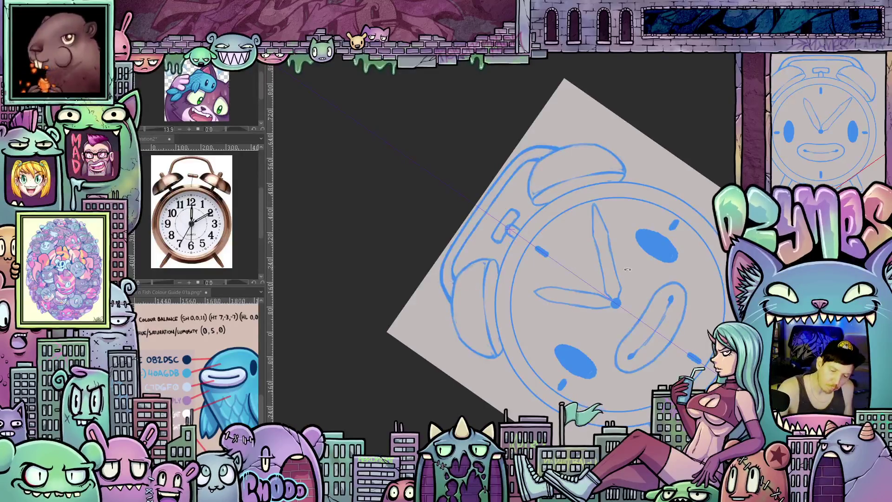
{"action": "left_click_drag", "start_coordinate": [627, 269], "coordinate": [581, 407]}
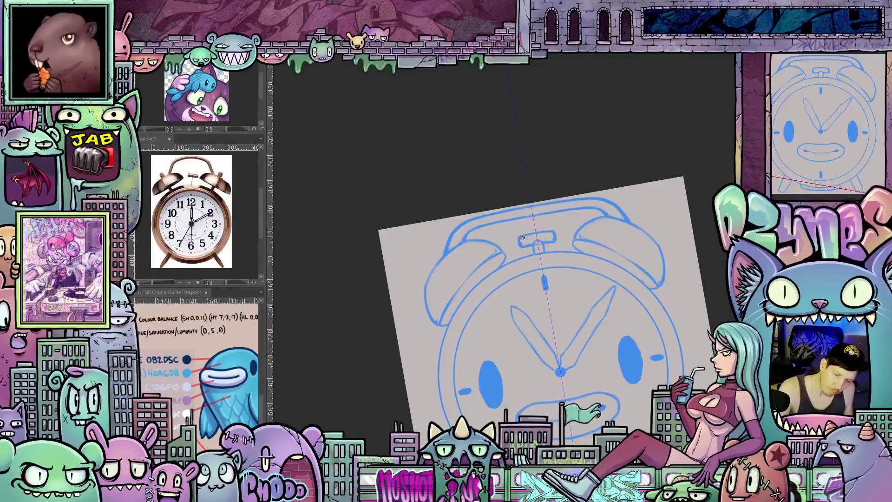
{"action": "scroll", "coordinate": [648, 308], "scroll_direction": "down", "scroll_amount": 3}
{"action": "key", "text": "ctrl+@"}
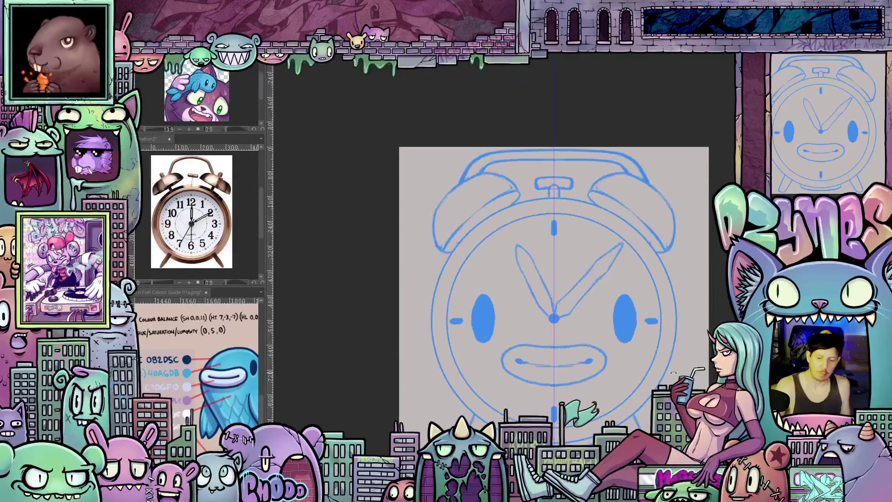
{"action": "left_click_drag", "start_coordinate": [643, 394], "coordinate": [626, 380]}
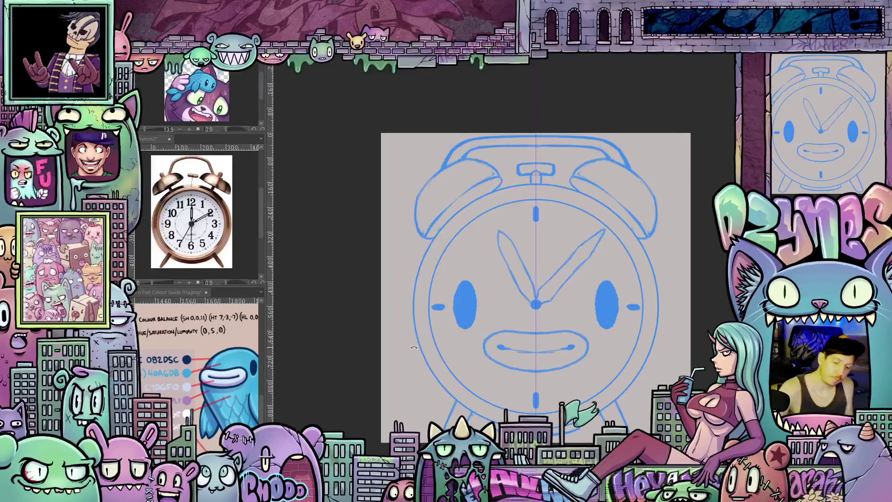
{"action": "left_click_drag", "start_coordinate": [443, 375], "coordinate": [499, 335]}
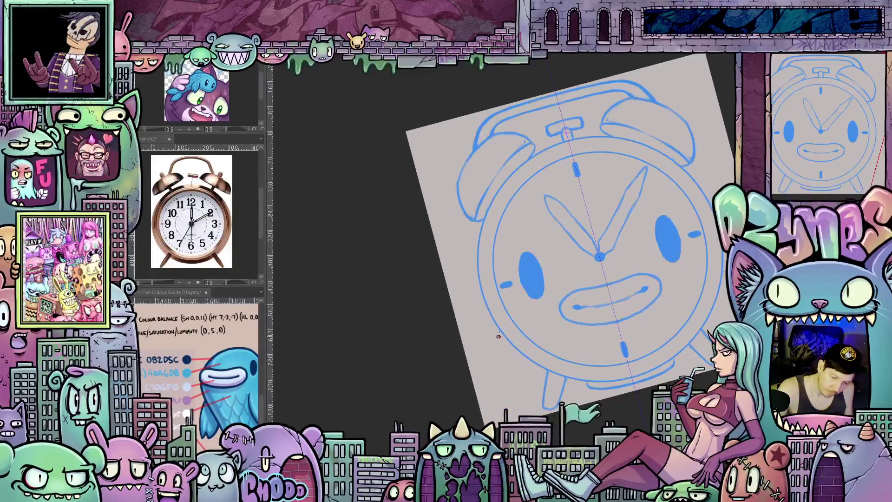
Sketch a small wing beside the clock's lower-left leg, then reset rotation and rezoom the view
{"action": "mouse_move", "coordinate": [502, 334]}
{"action": "left_mouse_down"}
{"action": "mouse_move", "coordinate": [484, 399]}
{"action": "mouse_move", "coordinate": [513, 386]}
{"action": "left_mouse_up"}
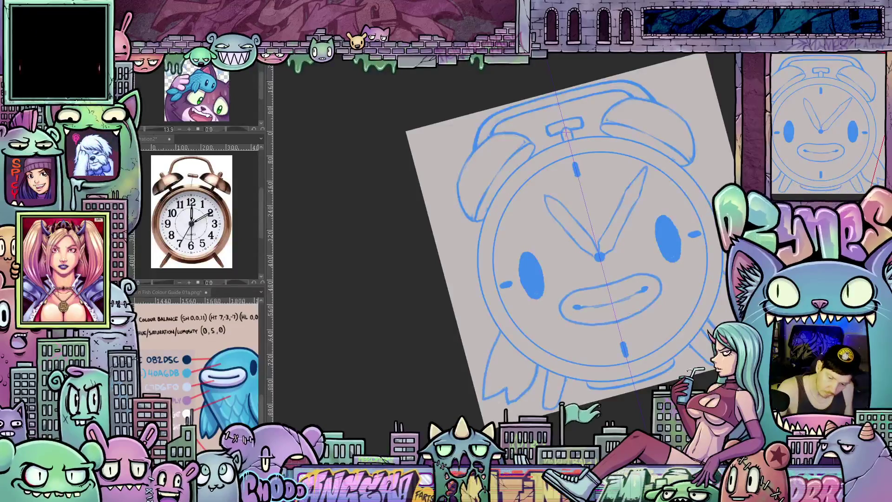
{"action": "key", "text": "ctrl+0"}
{"action": "left_click_drag", "start_coordinate": [534, 297], "coordinate": [496, 343]}
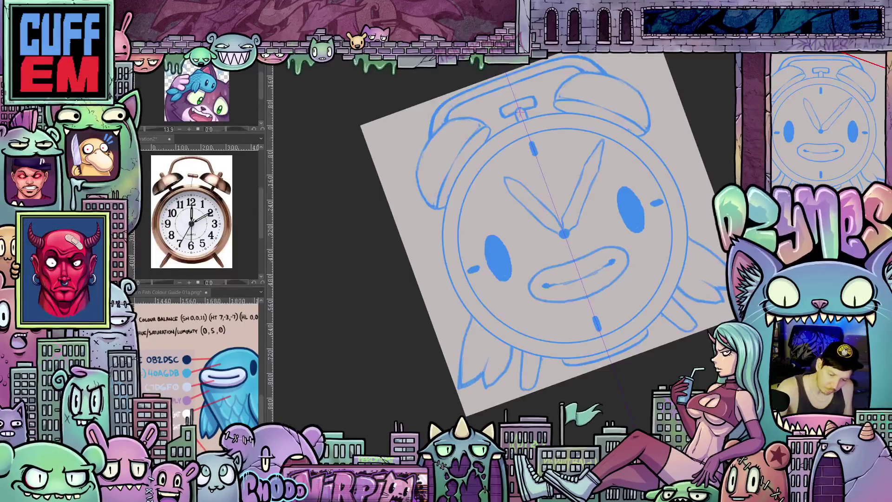
{"action": "key", "text": "@"}
{"action": "left_click_drag", "start_coordinate": [648, 388], "coordinate": [616, 409]}
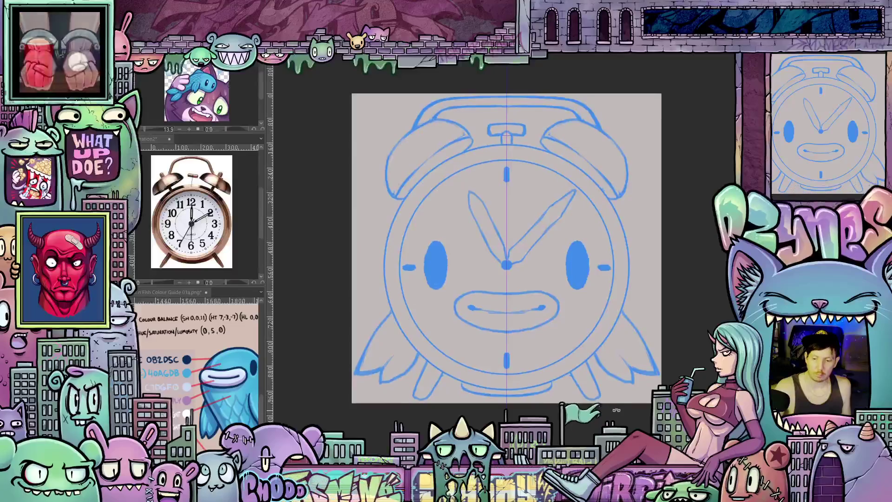
{"action": "scroll", "coordinate": [583, 371], "scroll_direction": "down", "scroll_amount": 2}
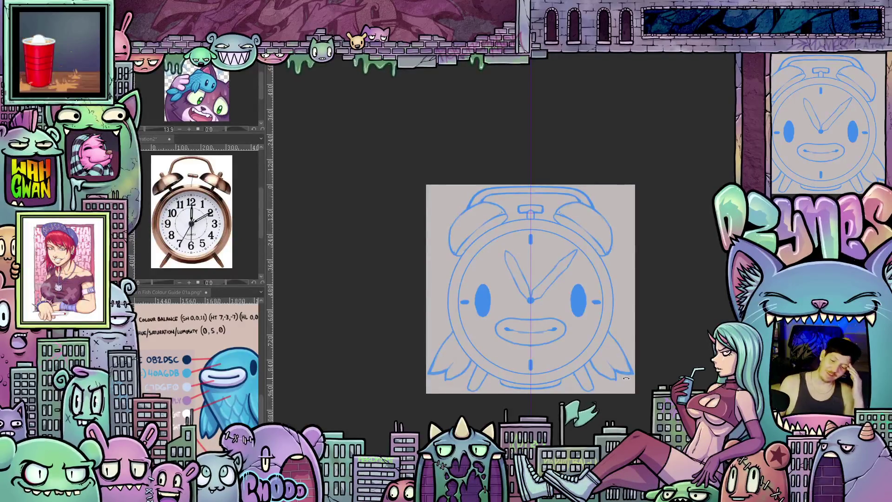
{"action": "scroll", "coordinate": [625, 378], "scroll_direction": "up", "scroll_amount": 3}
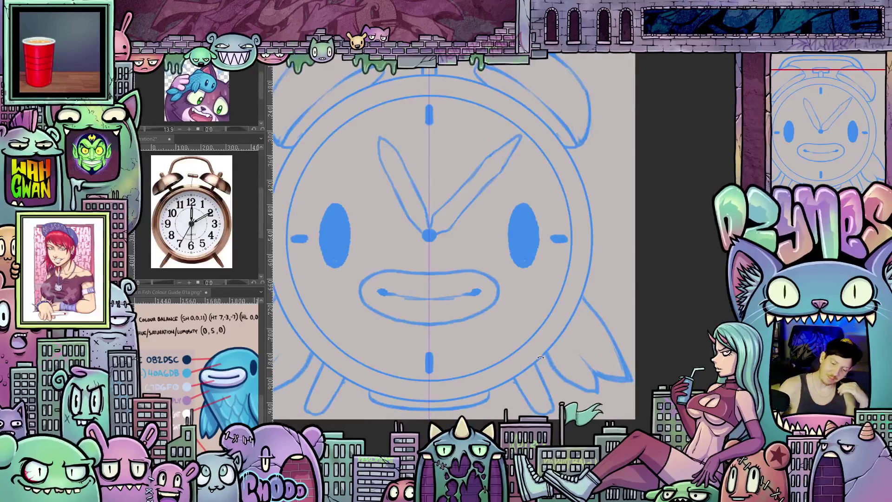
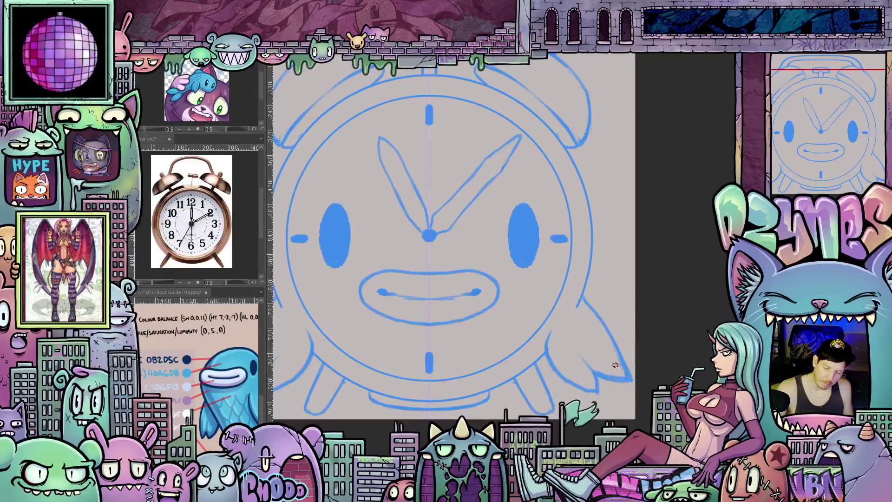
Zoom out until the whole clock sketch fits, then start a free transform on the sketch layer
{"action": "scroll", "coordinate": [622, 349], "scroll_direction": "down", "scroll_amount": 2}
{"action": "scroll", "coordinate": [621, 347], "scroll_direction": "down", "scroll_amount": 1}
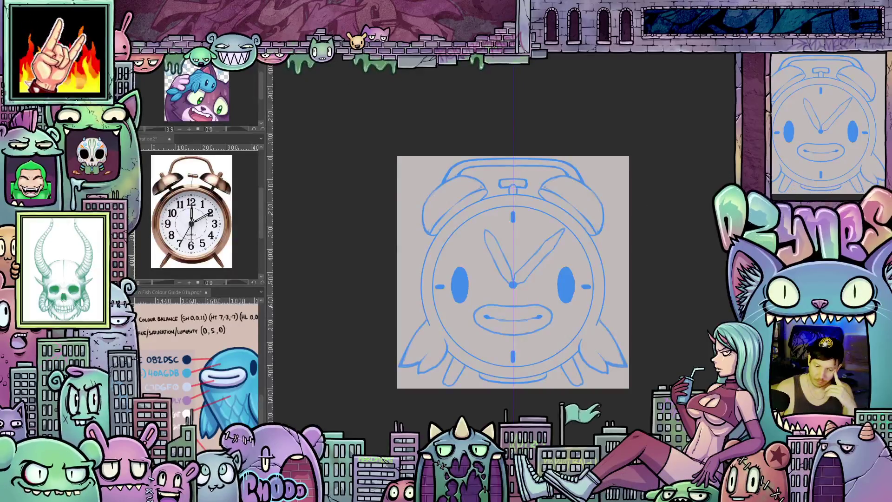
{"action": "scroll", "coordinate": [630, 313], "scroll_direction": "up", "scroll_amount": 1}
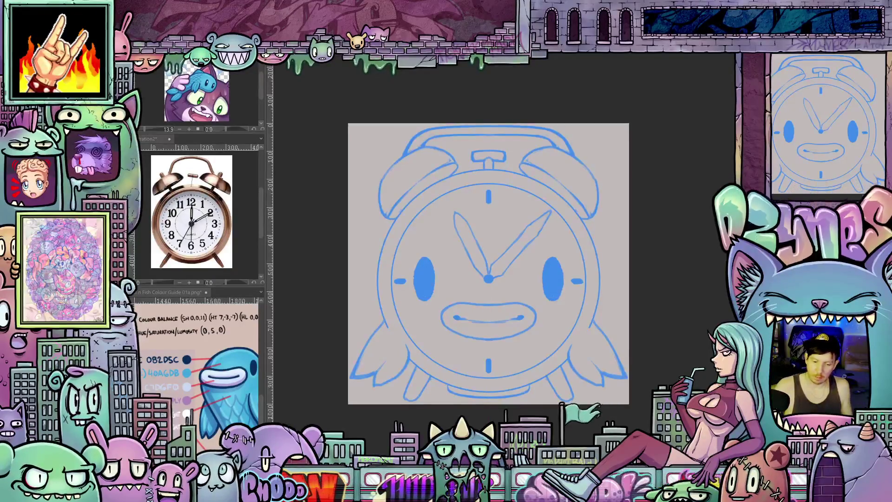
{"action": "key", "text": "ctrl+t"}
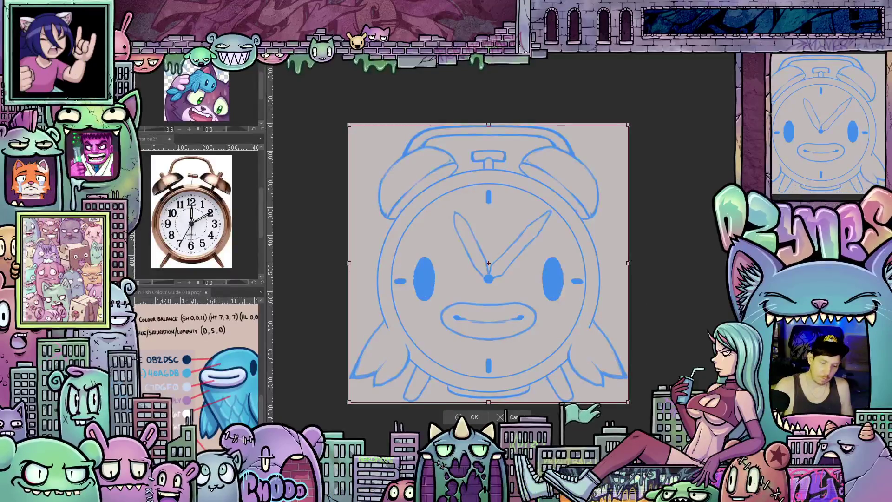
Shrink the clock sketch slightly, tilt it counter-clockwise, nudge it into place, and commit the transform
{"action": "mouse_move", "coordinate": [627, 400]}
{"action": "left_mouse_down"}
{"action": "mouse_move", "coordinate": [600, 376]}
{"action": "mouse_move", "coordinate": [604, 381]}
{"action": "left_mouse_up"}
{"action": "left_click_drag", "start_coordinate": [630, 293], "coordinate": [632, 274]}
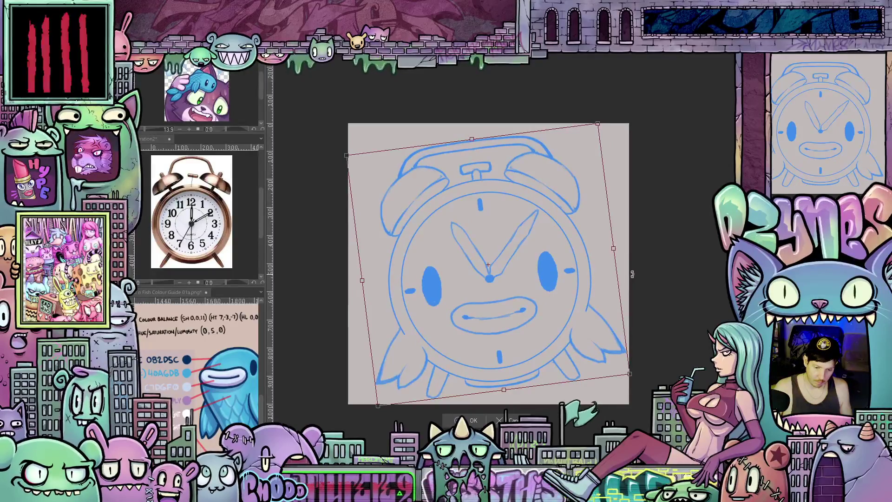
{"action": "left_click_drag", "start_coordinate": [561, 299], "coordinate": [559, 303]}
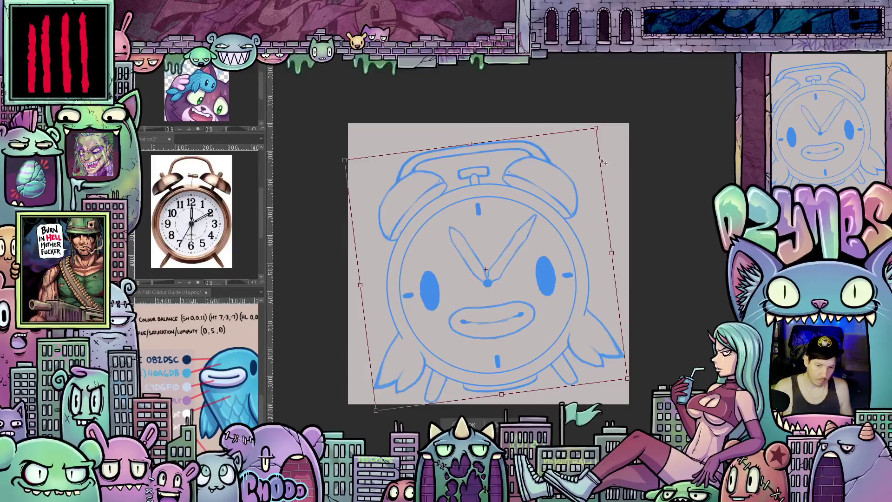
{"action": "left_click_drag", "start_coordinate": [597, 126], "coordinate": [597, 122]}
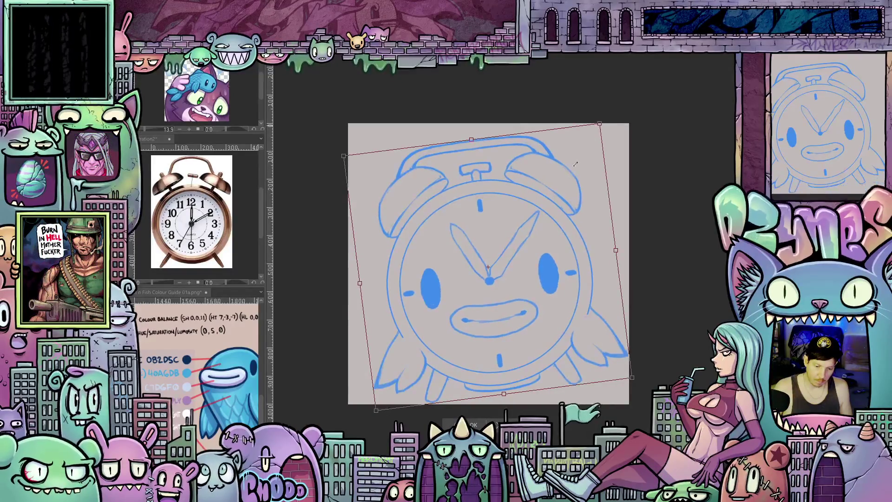
{"action": "left_click_drag", "start_coordinate": [547, 244], "coordinate": [544, 245]}
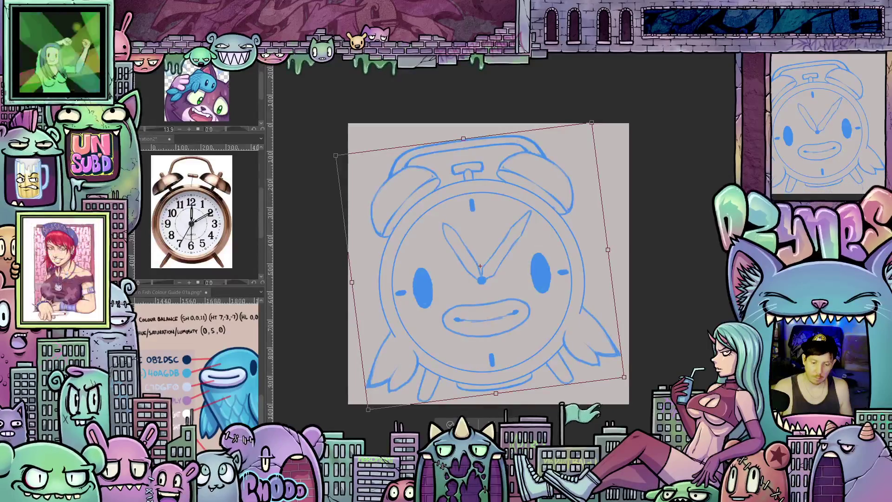
{"action": "key", "text": "Return"}
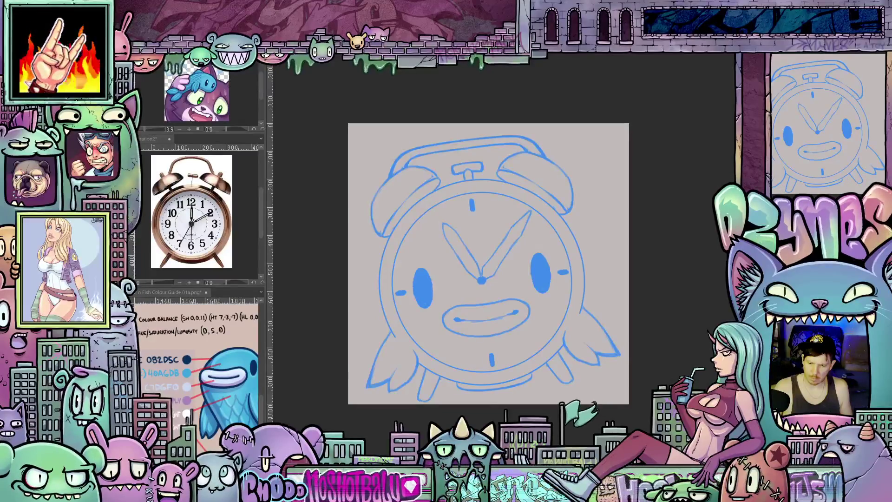
Confirm the red drawing colour, rotate the view, and draw jagged ringing bursts beside the bells
{"action": "left_click", "coordinate": [605, 331]}
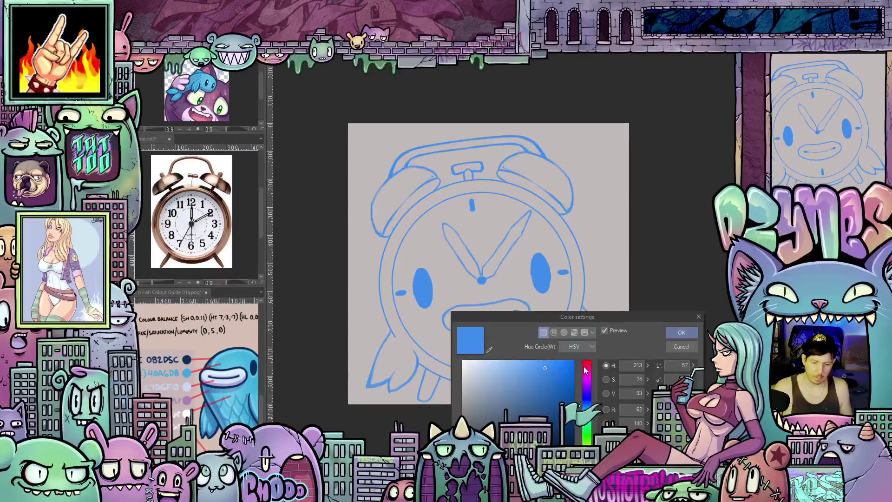
{"action": "left_click", "coordinate": [679, 334]}
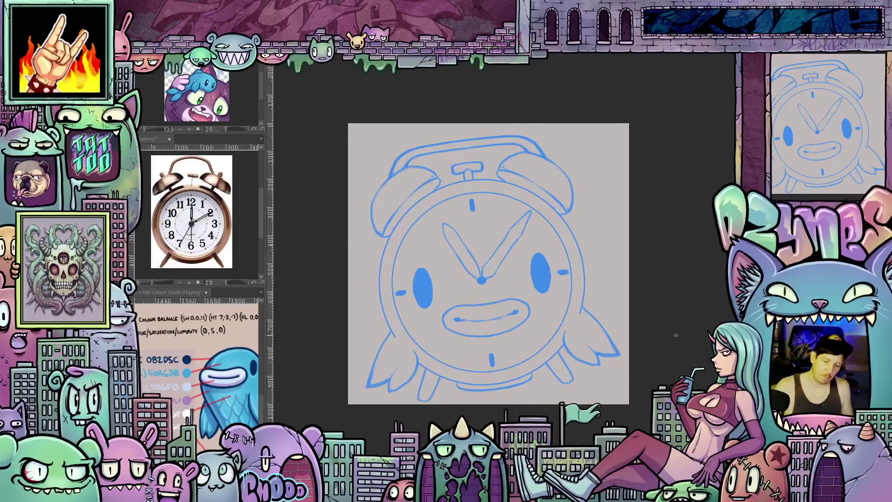
{"action": "mouse_move", "coordinate": [677, 358]}
{"action": "left_mouse_down"}
{"action": "mouse_move", "coordinate": [697, 309]}
{"action": "mouse_move", "coordinate": [675, 362]}
{"action": "mouse_move", "coordinate": [583, 422]}
{"action": "mouse_move", "coordinate": [522, 415]}
{"action": "left_mouse_up"}
{"action": "mouse_move", "coordinate": [596, 337]}
{"action": "left_mouse_down"}
{"action": "mouse_move", "coordinate": [657, 368]}
{"action": "mouse_move", "coordinate": [674, 325]}
{"action": "mouse_move", "coordinate": [669, 409]}
{"action": "left_mouse_up"}
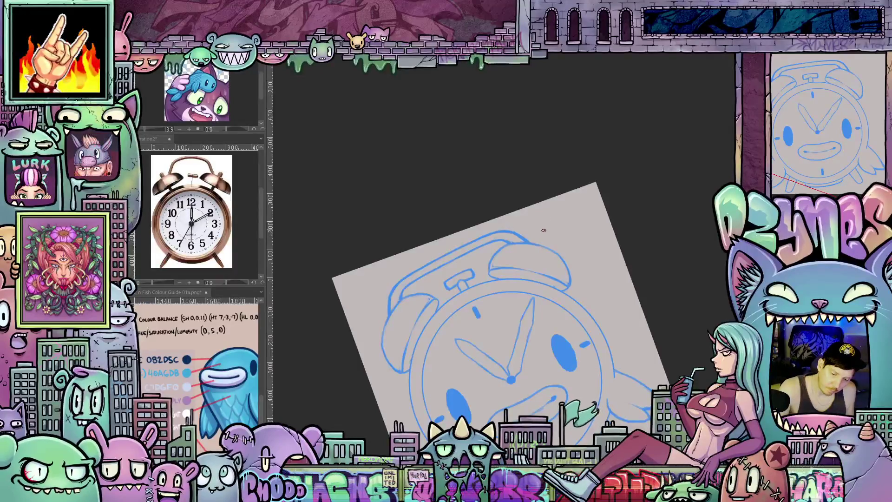
{"action": "mouse_move", "coordinate": [540, 237]}
{"action": "left_mouse_down"}
{"action": "mouse_move", "coordinate": [553, 209]}
{"action": "mouse_move", "coordinate": [578, 228]}
{"action": "mouse_move", "coordinate": [602, 220]}
{"action": "mouse_move", "coordinate": [589, 255]}
{"action": "mouse_move", "coordinate": [614, 269]}
{"action": "mouse_move", "coordinate": [566, 325]}
{"action": "mouse_move", "coordinate": [609, 371]}
{"action": "mouse_move", "coordinate": [604, 383]}
{"action": "mouse_move", "coordinate": [548, 425]}
{"action": "left_mouse_up"}
{"action": "mouse_move", "coordinate": [521, 289]}
{"action": "left_mouse_down"}
{"action": "mouse_move", "coordinate": [476, 297]}
{"action": "mouse_move", "coordinate": [466, 327]}
{"action": "left_mouse_up"}
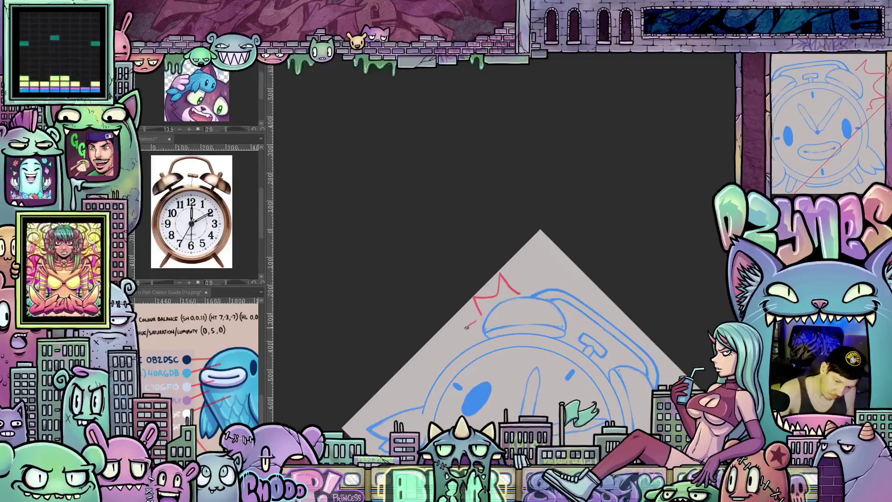
Turn the view upright and lasso the small knob on top of the clock
{"action": "mouse_move", "coordinate": [598, 372]}
{"action": "left_mouse_down"}
{"action": "mouse_move", "coordinate": [676, 370]}
{"action": "mouse_move", "coordinate": [668, 353]}
{"action": "mouse_move", "coordinate": [685, 375]}
{"action": "mouse_move", "coordinate": [687, 408]}
{"action": "left_mouse_up"}
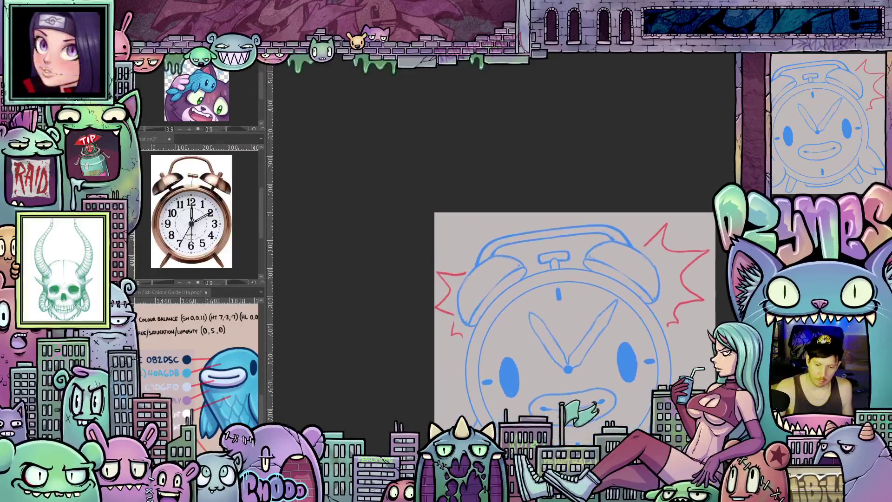
{"action": "left_click_drag", "start_coordinate": [640, 332], "coordinate": [634, 288]}
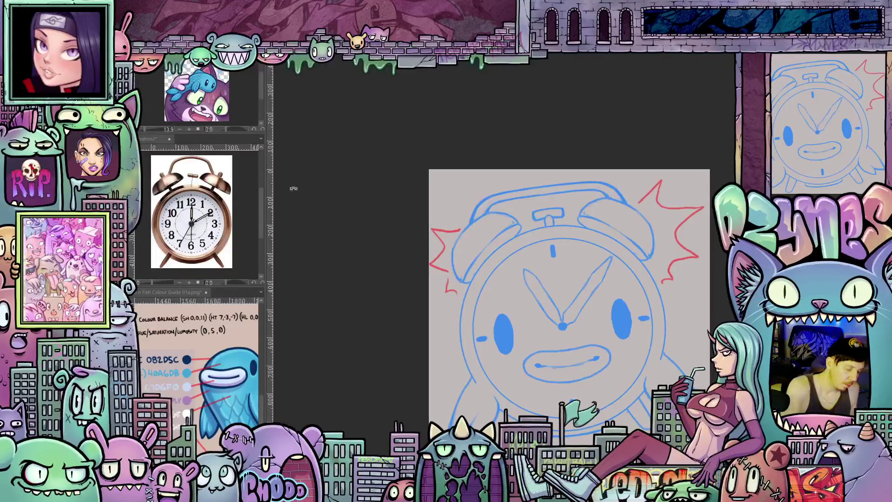
{"action": "mouse_move", "coordinate": [554, 224]}
{"action": "left_mouse_down"}
{"action": "mouse_move", "coordinate": [529, 215]}
{"action": "mouse_move", "coordinate": [570, 203]}
{"action": "mouse_move", "coordinate": [553, 224]}
{"action": "left_mouse_up"}
Rotate and shift the top knob to centre it between the bells, then draw a short connecting stem
{"action": "left_click", "coordinate": [576, 241]}
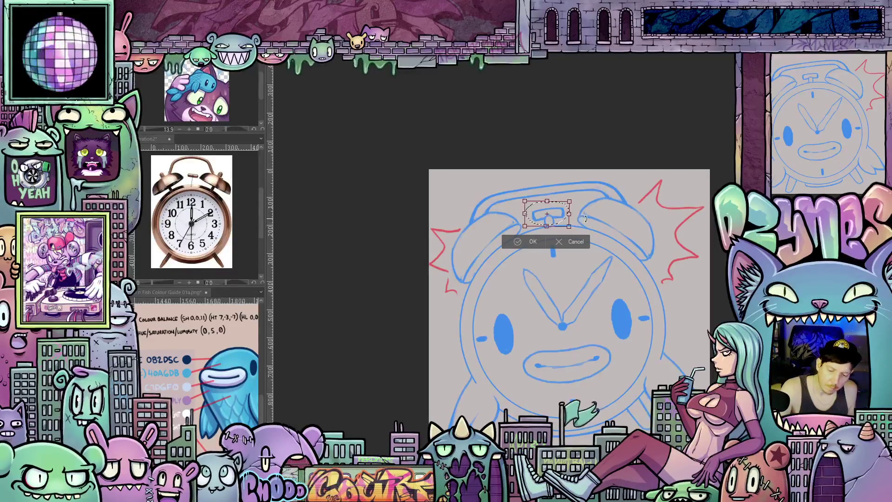
{"action": "mouse_move", "coordinate": [586, 219]}
{"action": "left_mouse_down"}
{"action": "mouse_move", "coordinate": [578, 217]}
{"action": "mouse_move", "coordinate": [600, 225]}
{"action": "mouse_move", "coordinate": [573, 223]}
{"action": "left_mouse_up"}
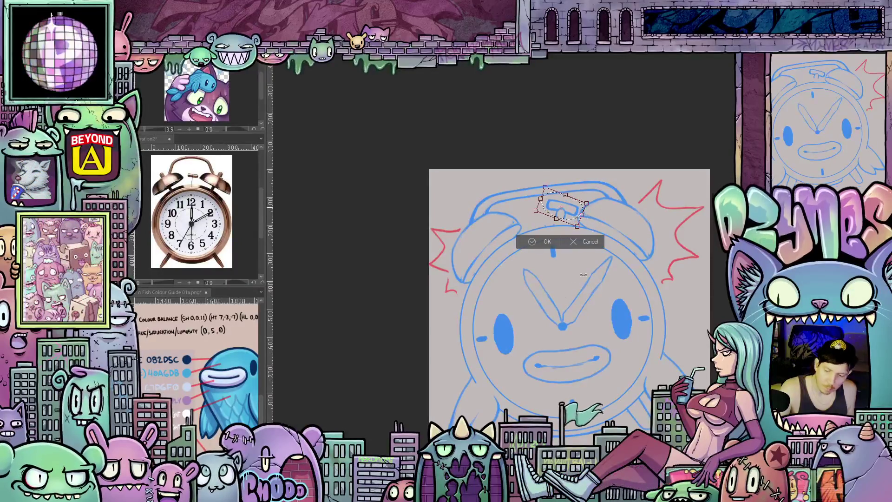
{"action": "left_click", "coordinate": [546, 242]}
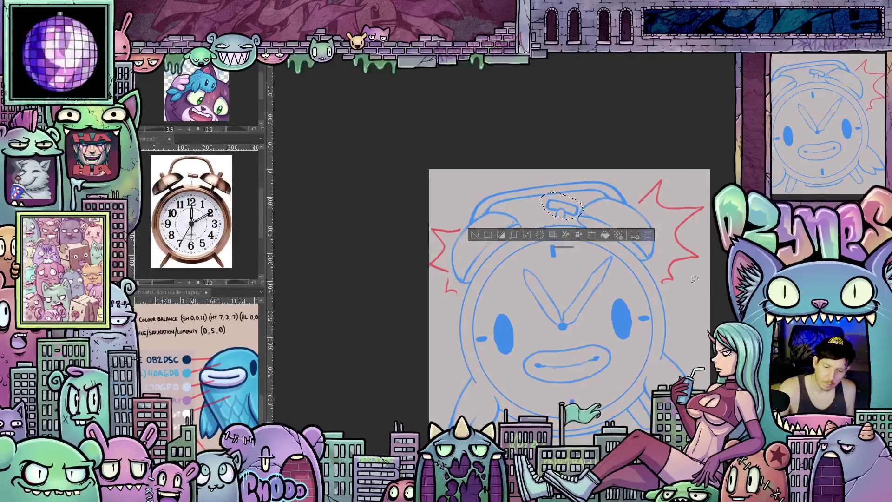
{"action": "key", "text": "ctrl+d"}
{"action": "left_click_drag", "start_coordinate": [561, 211], "coordinate": [552, 224]}
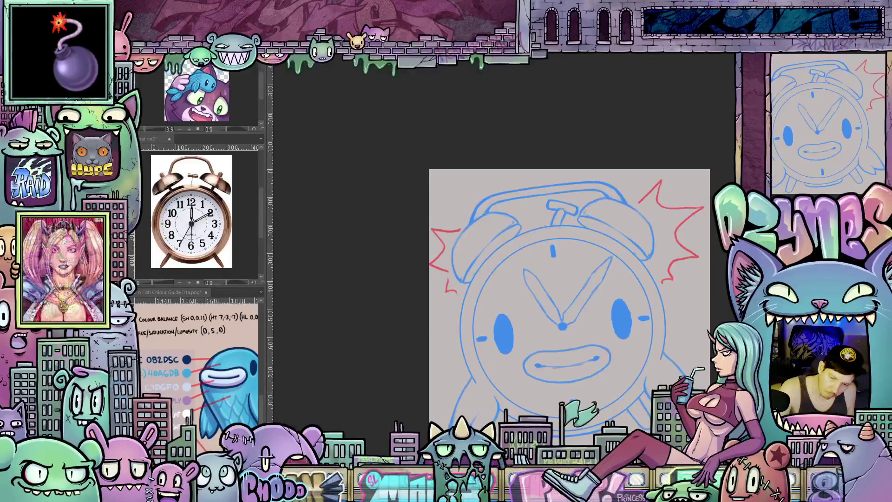
{"action": "mouse_move", "coordinate": [647, 324]}
{"action": "left_mouse_down"}
{"action": "mouse_move", "coordinate": [643, 304]}
{"action": "mouse_move", "coordinate": [636, 308]}
{"action": "left_mouse_up"}
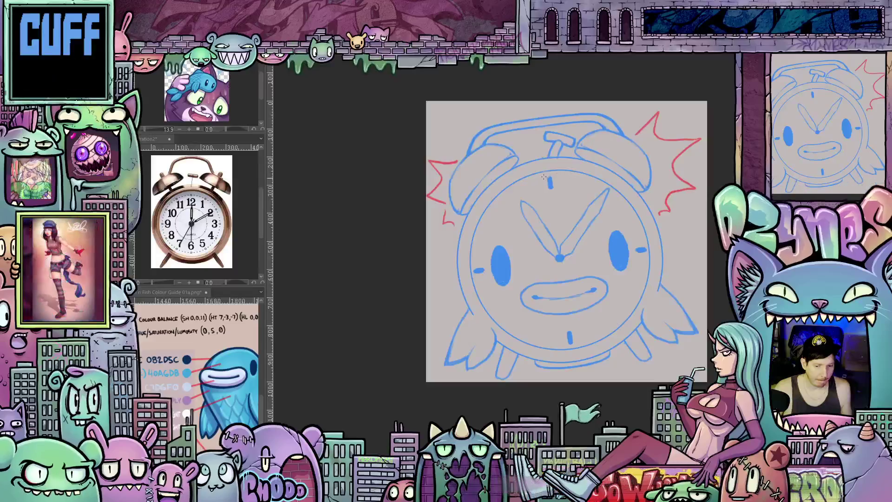
Draw a straight centre line from 12 to 6 o'clock, erase the old mouth, and start a new one
{"action": "left_click_drag", "start_coordinate": [551, 235], "coordinate": [572, 354]}
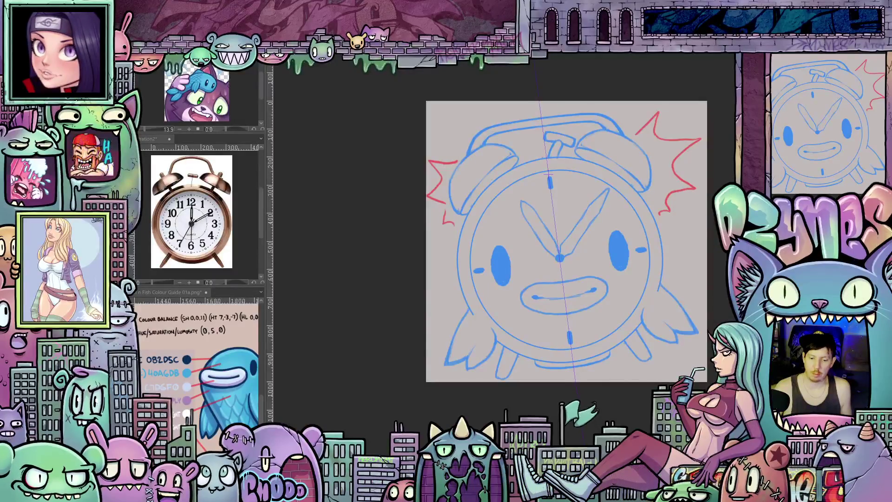
{"action": "scroll", "coordinate": [594, 323], "scroll_direction": "up", "scroll_amount": 1}
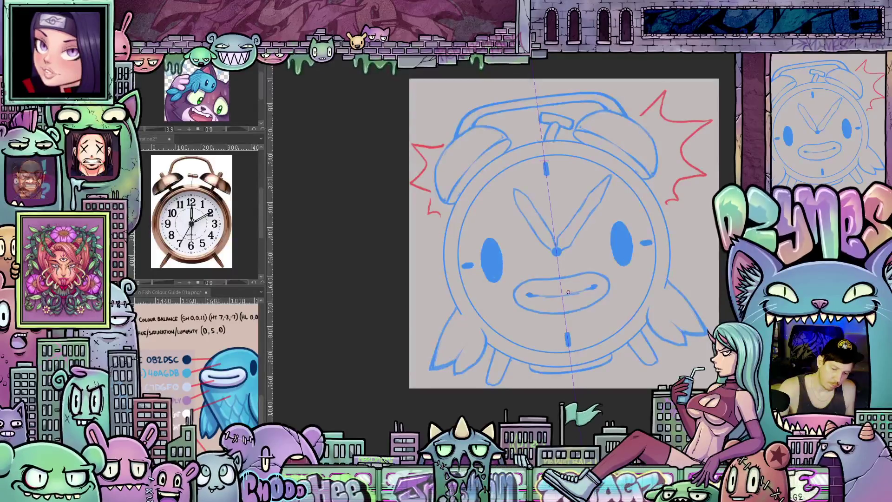
{"action": "mouse_move", "coordinate": [564, 277]}
{"action": "left_mouse_down"}
{"action": "mouse_move", "coordinate": [520, 297]}
{"action": "mouse_move", "coordinate": [599, 279]}
{"action": "mouse_move", "coordinate": [542, 299]}
{"action": "mouse_move", "coordinate": [582, 305]}
{"action": "mouse_move", "coordinate": [553, 295]}
{"action": "mouse_move", "coordinate": [567, 295]}
{"action": "left_mouse_up"}
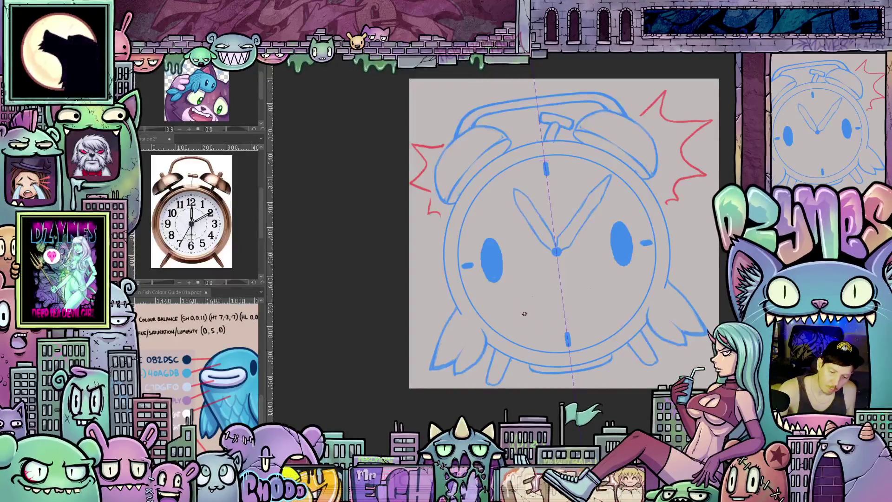
{"action": "mouse_move", "coordinate": [519, 293]}
{"action": "left_mouse_down"}
{"action": "mouse_move", "coordinate": [565, 263]}
{"action": "mouse_move", "coordinate": [614, 327]}
{"action": "mouse_move", "coordinate": [682, 317]}
{"action": "mouse_move", "coordinate": [562, 298]}
{"action": "mouse_move", "coordinate": [578, 299]}
{"action": "mouse_move", "coordinate": [595, 284]}
{"action": "mouse_move", "coordinate": [551, 262]}
{"action": "mouse_move", "coordinate": [561, 253]}
{"action": "left_mouse_up"}
Add an inner oval and hatching inside the mouth, then reset the view rotation and zoom out
{"action": "mouse_move", "coordinate": [545, 287]}
{"action": "left_mouse_down"}
{"action": "mouse_move", "coordinate": [591, 267]}
{"action": "mouse_move", "coordinate": [607, 280]}
{"action": "mouse_move", "coordinate": [563, 311]}
{"action": "mouse_move", "coordinate": [640, 276]}
{"action": "left_mouse_up"}
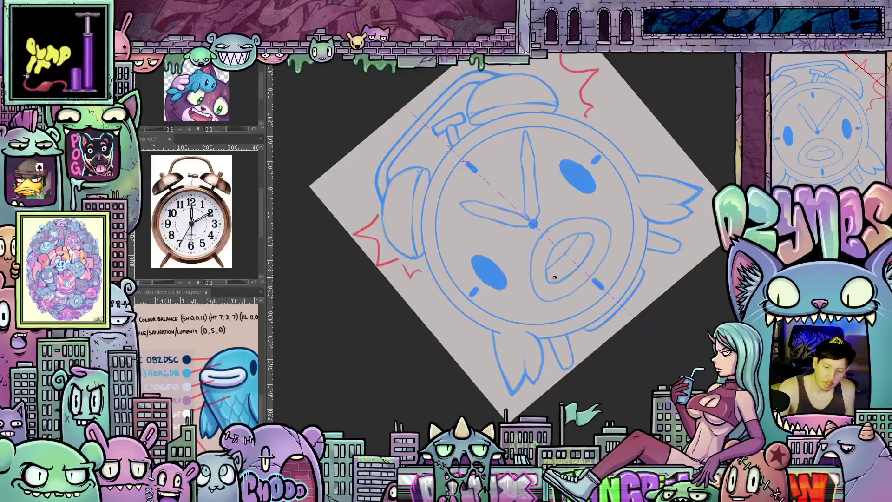
{"action": "left_click_drag", "start_coordinate": [556, 268], "coordinate": [549, 278]}
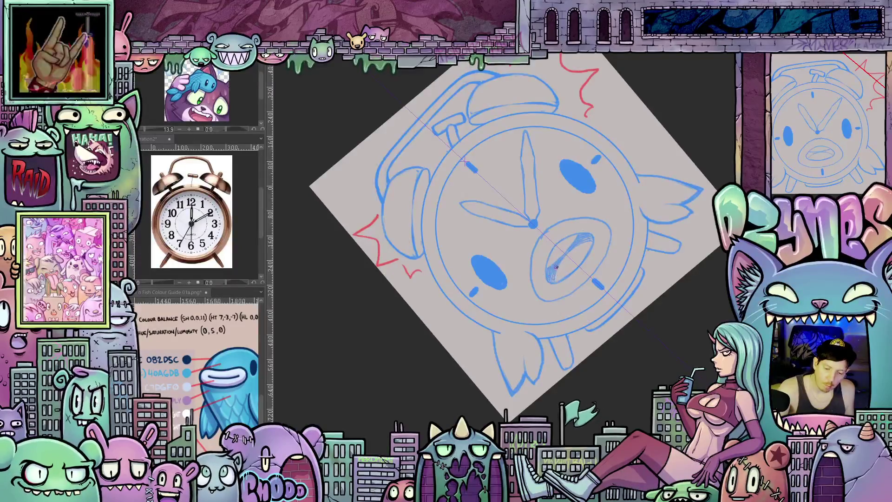
{"action": "key", "text": "5"}
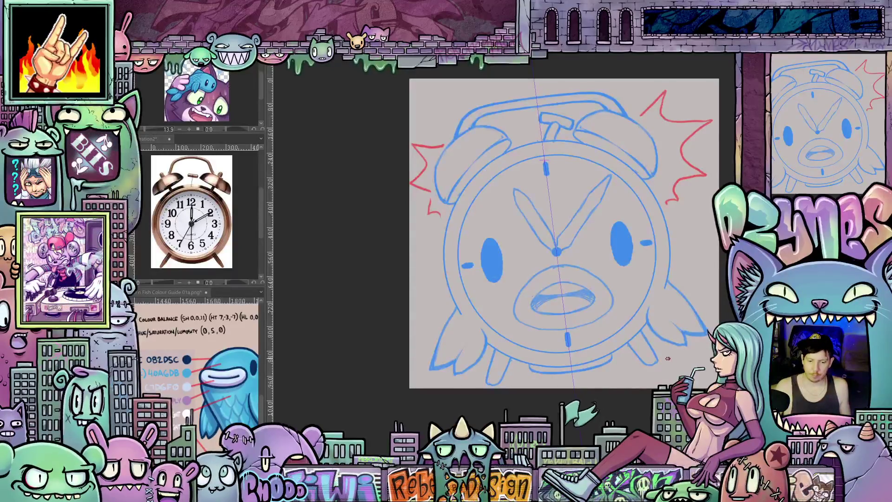
{"action": "scroll", "coordinate": [667, 359], "scroll_direction": "down", "scroll_amount": 3}
{"action": "left_click_drag", "start_coordinate": [664, 366], "coordinate": [644, 380]}
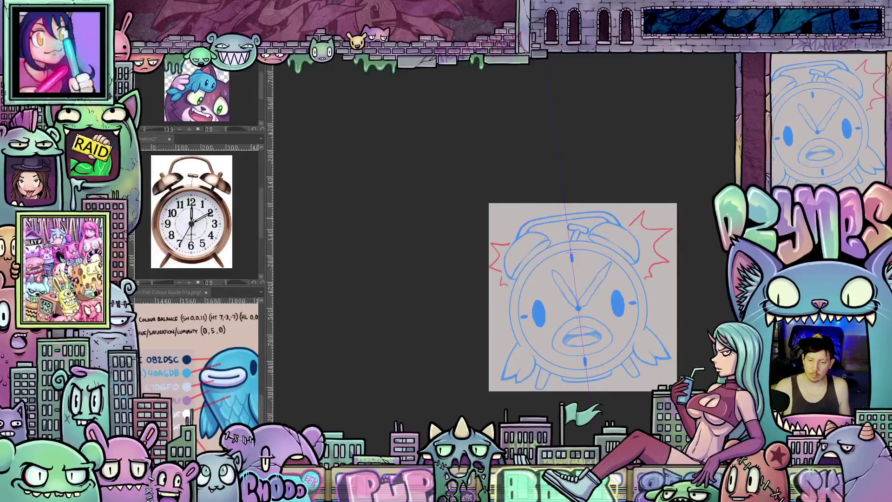
Zoom in on the alarm-clock sketch and lasso the upper-right red starburst
{"action": "key", "text": "ctrl+plus"}
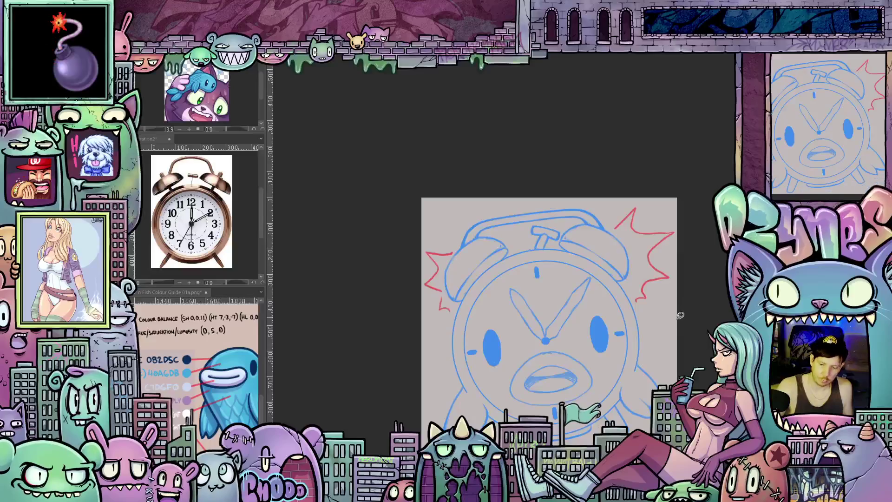
{"action": "mouse_move", "coordinate": [660, 172]}
{"action": "left_mouse_down"}
{"action": "mouse_move", "coordinate": [618, 178]}
{"action": "mouse_move", "coordinate": [669, 316]}
{"action": "left_mouse_up"}
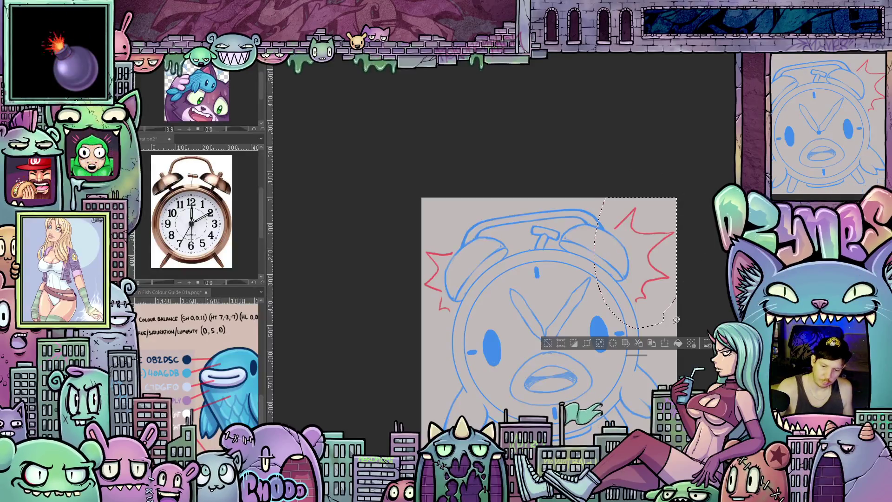
Tilt the upper-right red starburst and enlarge it slightly
{"action": "left_click", "coordinate": [664, 344]}
{"action": "left_click_drag", "start_coordinate": [699, 277], "coordinate": [697, 253]}
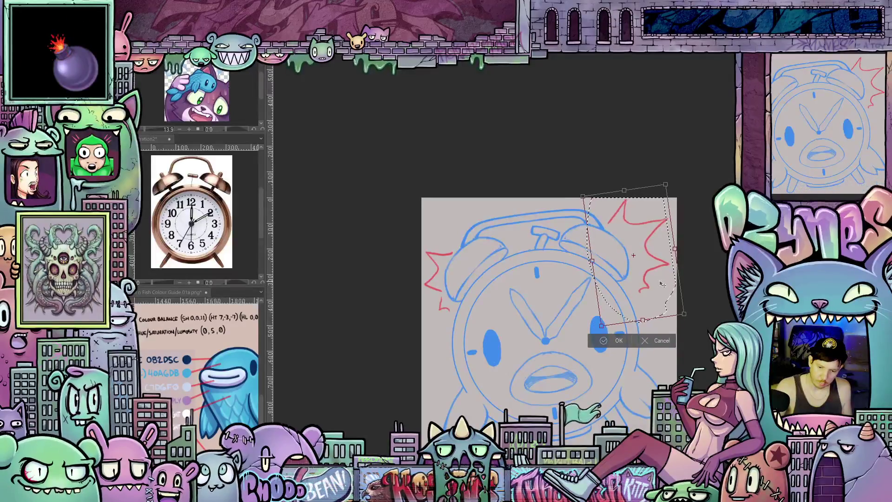
{"action": "left_click_drag", "start_coordinate": [684, 314], "coordinate": [693, 321]}
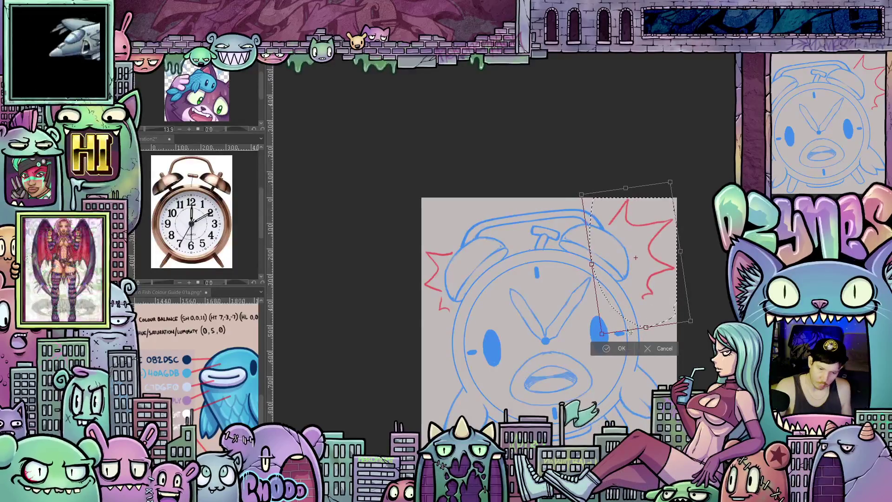
{"action": "left_click", "coordinate": [619, 349]}
Rotate the left red burst slightly clockwise, deselect, then lasso the right clock hand
{"action": "mouse_move", "coordinate": [455, 307]}
{"action": "left_mouse_down"}
{"action": "mouse_move", "coordinate": [435, 321]}
{"action": "mouse_move", "coordinate": [457, 227]}
{"action": "left_mouse_up"}
{"action": "left_click_drag", "start_coordinate": [463, 295], "coordinate": [456, 307]}
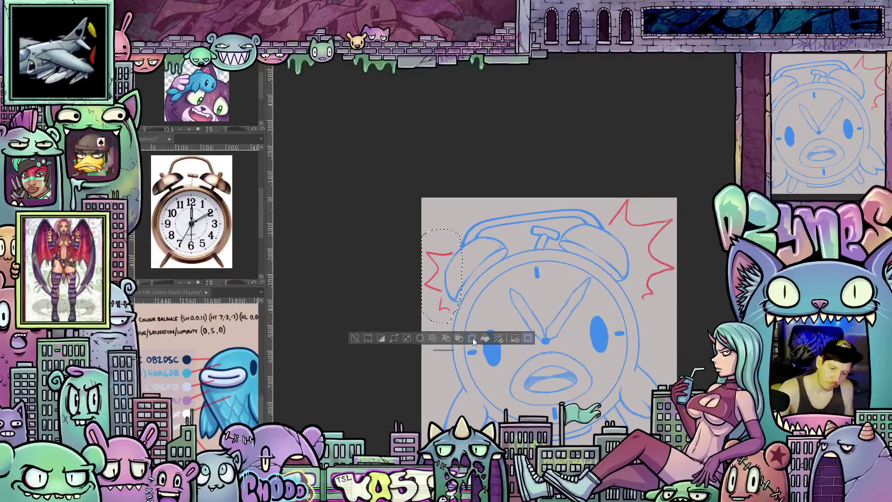
{"action": "key", "text": "ctrl+t"}
{"action": "mouse_move", "coordinate": [418, 223]}
{"action": "left_mouse_down"}
{"action": "mouse_move", "coordinate": [477, 277]}
{"action": "mouse_move", "coordinate": [463, 294]}
{"action": "left_mouse_up"}
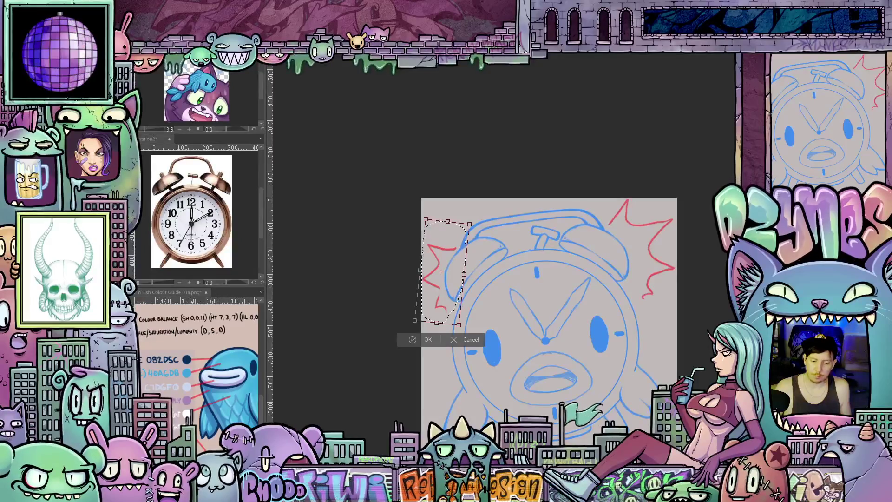
{"action": "left_click", "coordinate": [417, 337]}
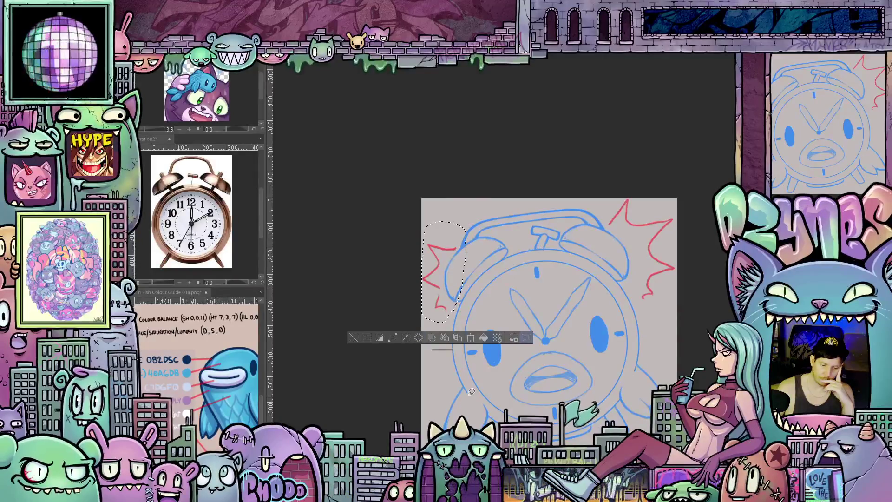
{"action": "key", "text": "ctrl+d"}
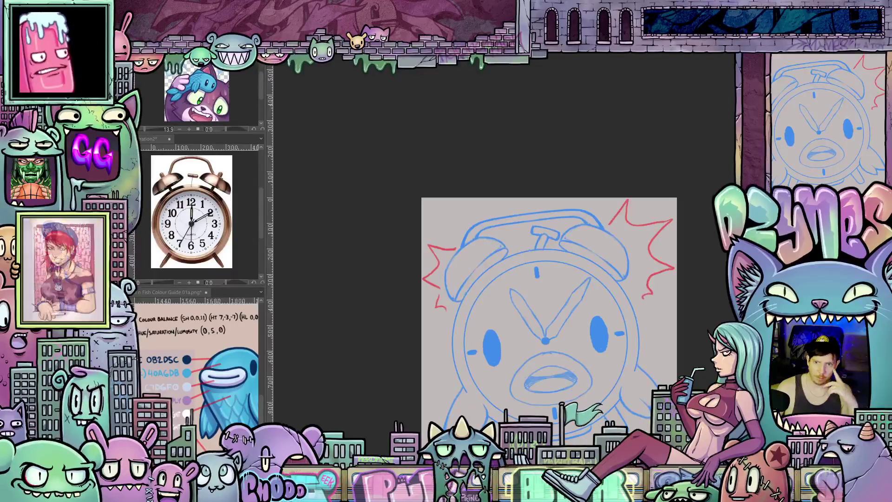
{"action": "scroll", "coordinate": [589, 339], "scroll_direction": "up", "scroll_amount": 2}
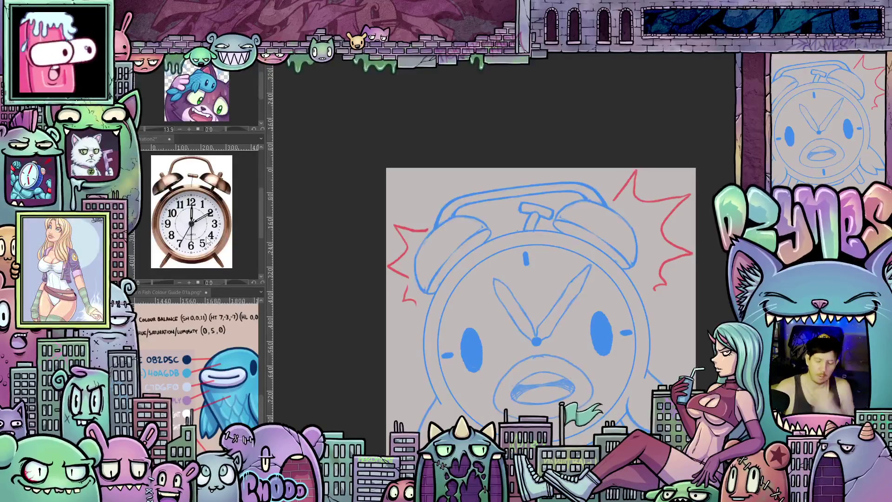
{"action": "mouse_move", "coordinate": [543, 338]}
{"action": "left_mouse_down"}
{"action": "mouse_move", "coordinate": [538, 316]}
{"action": "mouse_move", "coordinate": [587, 263]}
{"action": "mouse_move", "coordinate": [572, 320]}
{"action": "mouse_move", "coordinate": [539, 340]}
{"action": "left_mouse_up"}
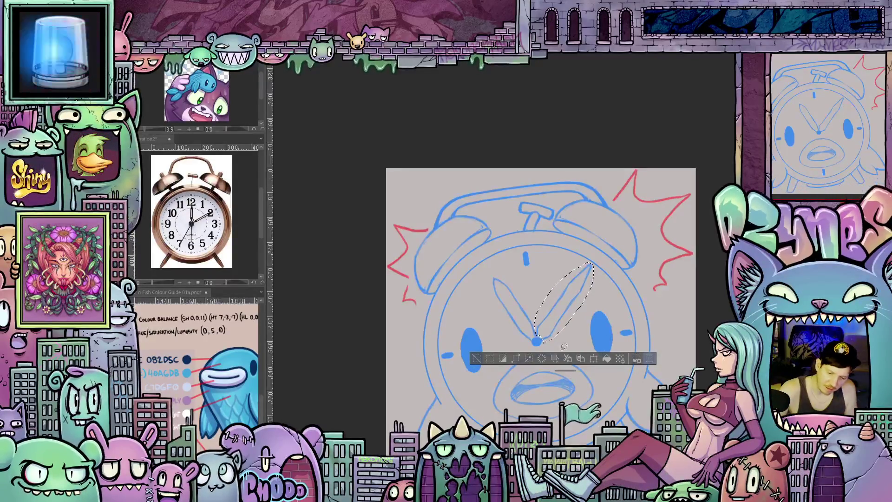
Rotate the right clock hand slightly clockwise
{"action": "left_click", "coordinate": [594, 358]}
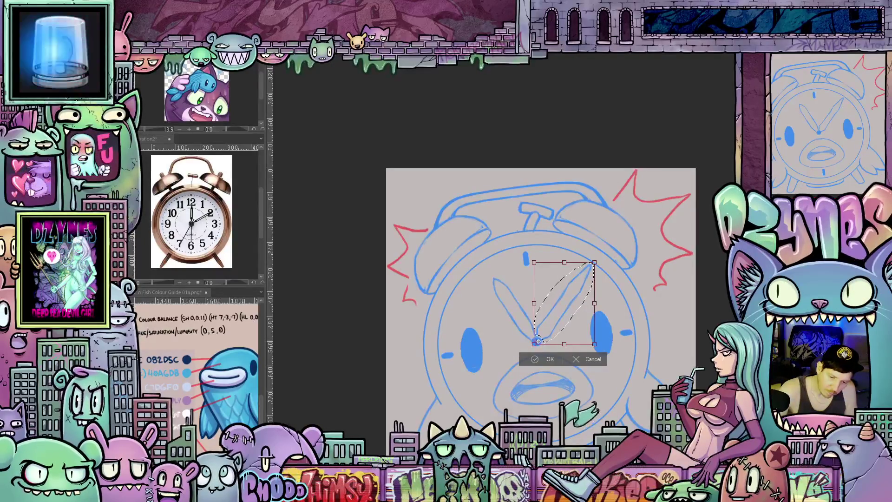
{"action": "left_click_drag", "start_coordinate": [609, 299], "coordinate": [613, 312]}
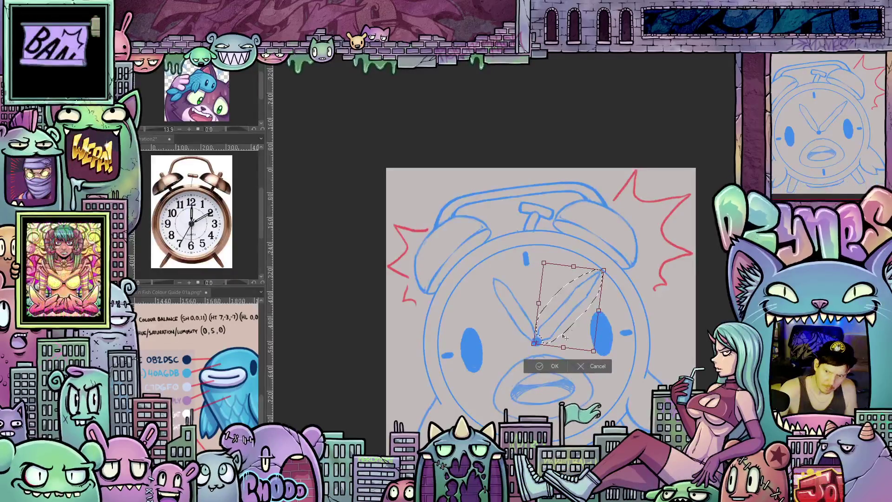
{"action": "left_click", "coordinate": [549, 366]}
Swing the left clock hand about 20° counter-clockwise so the hands form a V, then deselect
{"action": "mouse_move", "coordinate": [532, 308]}
{"action": "left_mouse_down"}
{"action": "mouse_move", "coordinate": [538, 332]}
{"action": "mouse_move", "coordinate": [529, 343]}
{"action": "mouse_move", "coordinate": [480, 278]}
{"action": "mouse_move", "coordinate": [536, 300]}
{"action": "left_mouse_up"}
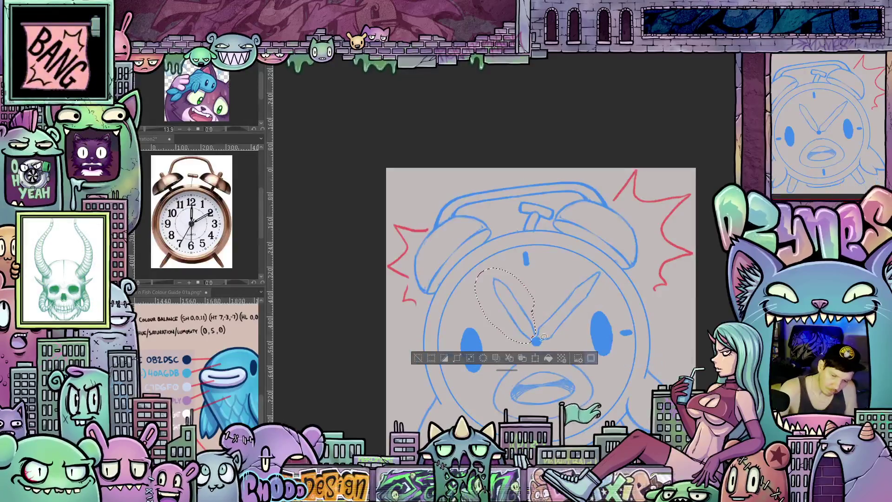
{"action": "key", "text": "ctrl+t"}
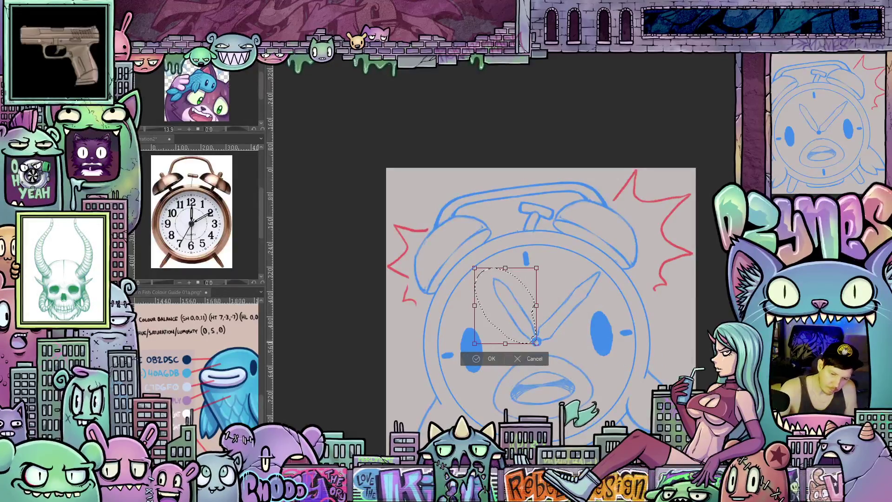
{"action": "left_click_drag", "start_coordinate": [546, 305], "coordinate": [536, 301]}
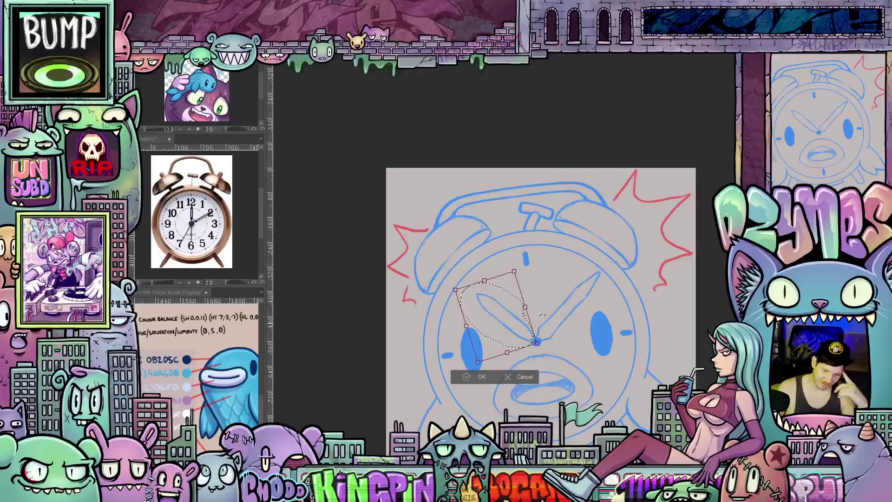
{"action": "left_click", "coordinate": [481, 377]}
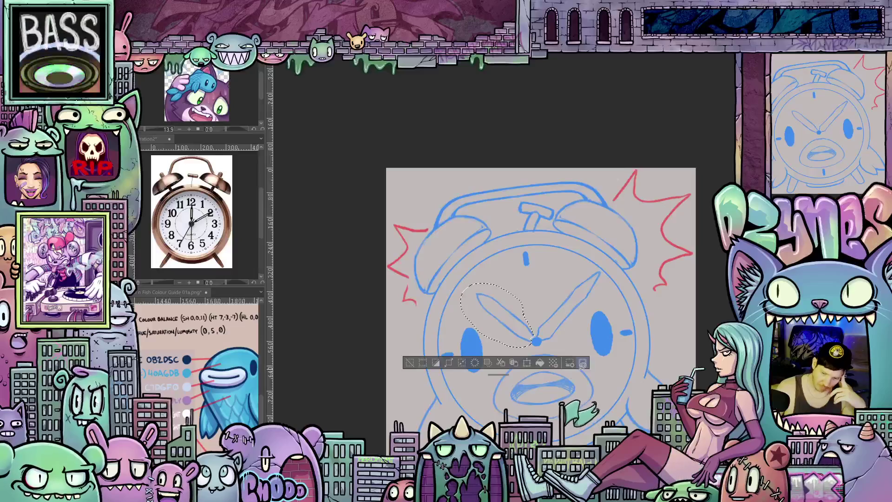
{"action": "key", "text": "ctrl+d"}
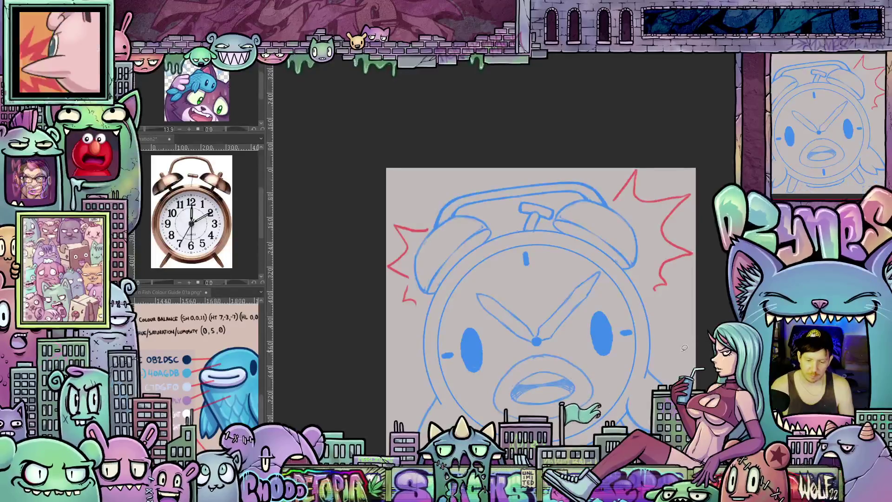
Place a symmetry ruler through the clock's centre and hatch the lower edges of the bells
{"action": "scroll", "coordinate": [697, 340], "scroll_direction": "up", "scroll_amount": 2}
{"action": "scroll", "coordinate": [672, 341], "scroll_direction": "up", "scroll_amount": 1}
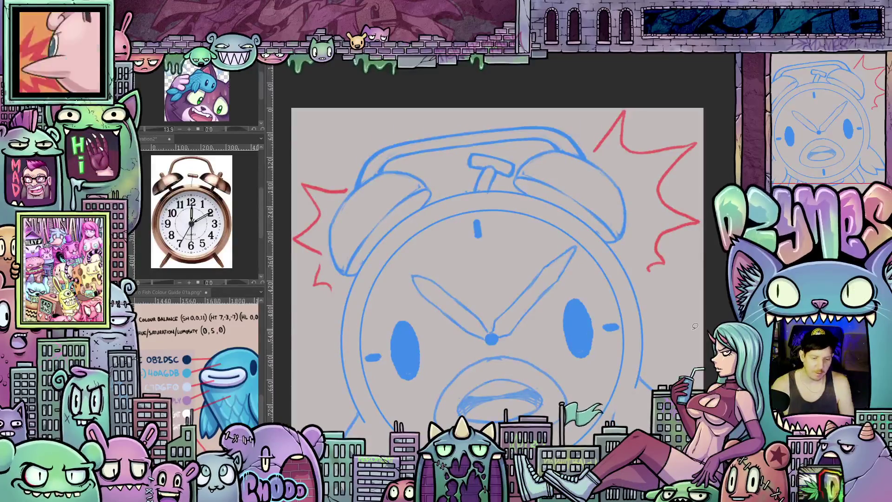
{"action": "left_click_drag", "start_coordinate": [475, 214], "coordinate": [492, 344]}
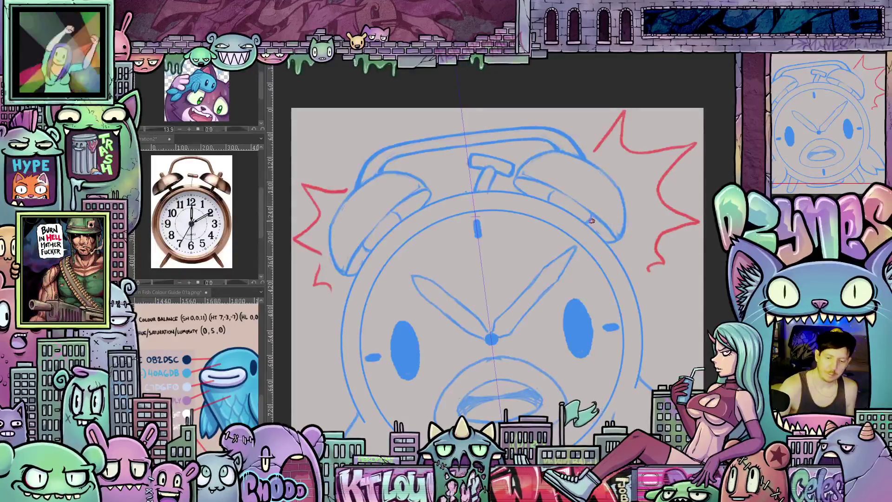
{"action": "left_click_drag", "start_coordinate": [599, 221], "coordinate": [618, 233]}
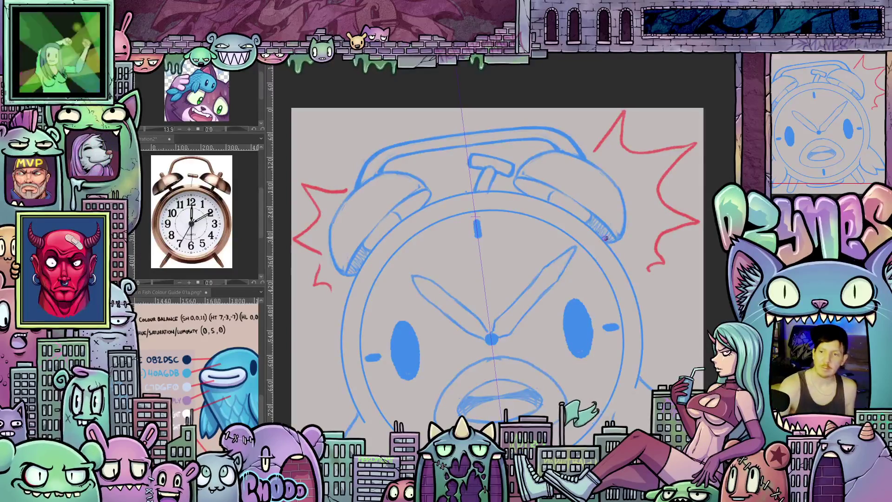
{"action": "left_click_drag", "start_coordinate": [605, 235], "coordinate": [614, 226]}
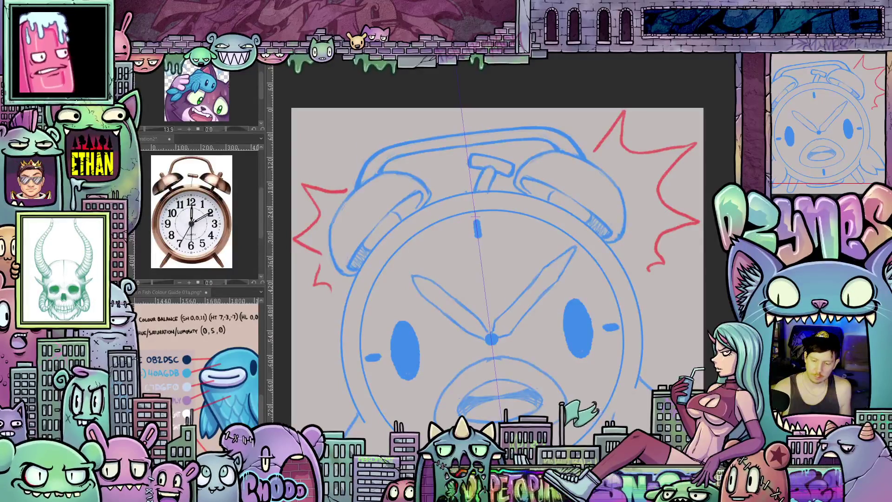
{"action": "left_click", "coordinate": [489, 349]}
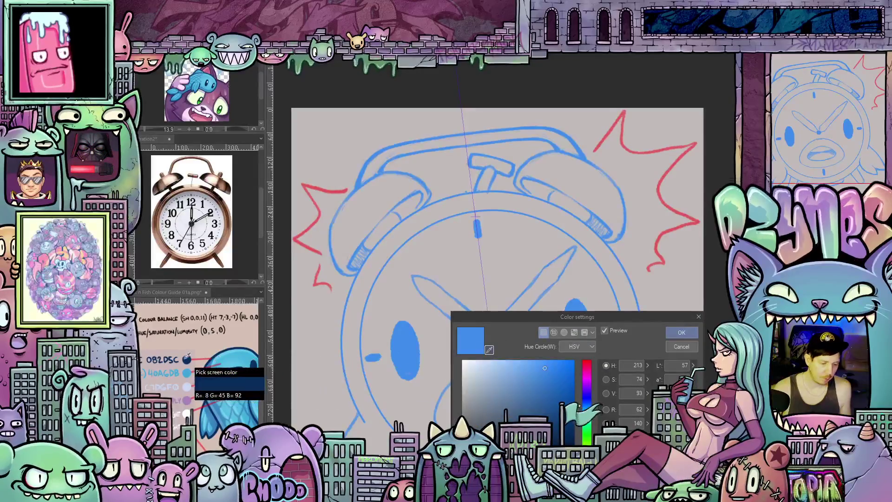
{"action": "left_click", "coordinate": [187, 360]}
{"action": "left_click", "coordinate": [670, 335]}
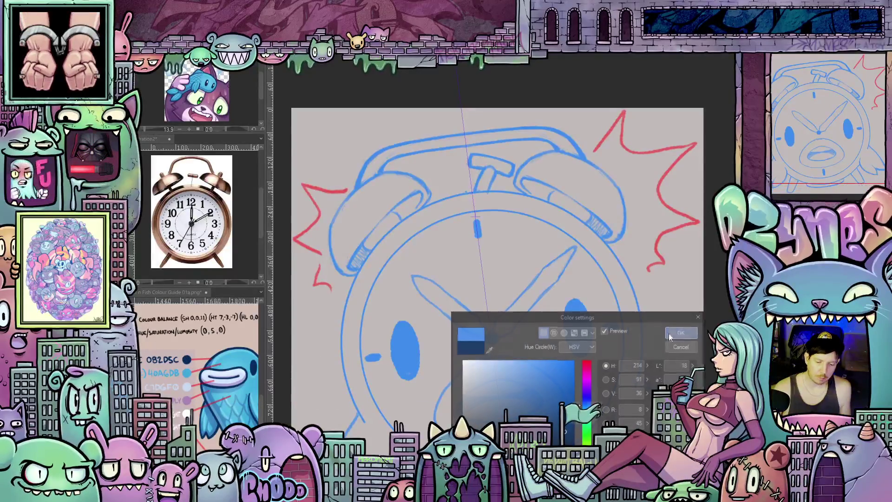
{"action": "scroll", "coordinate": [414, 348], "scroll_direction": "up", "scroll_amount": 2}
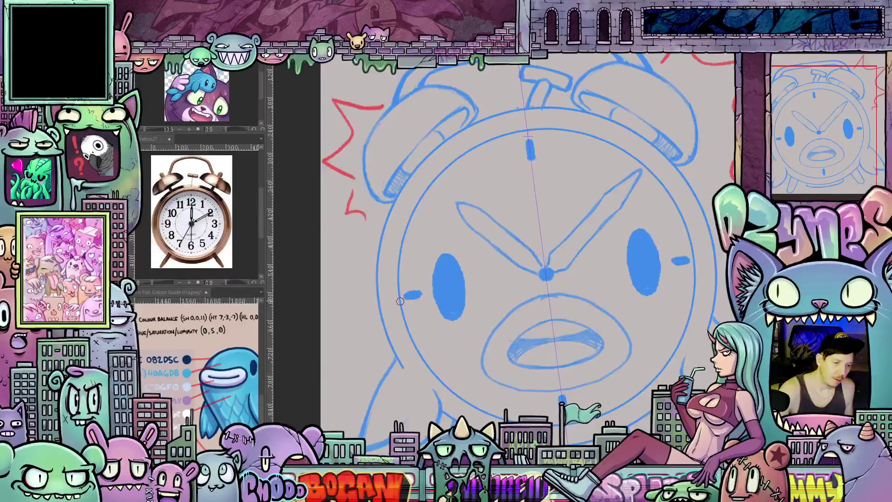
{"action": "scroll", "coordinate": [400, 305], "scroll_direction": "left", "scroll_amount": 3}
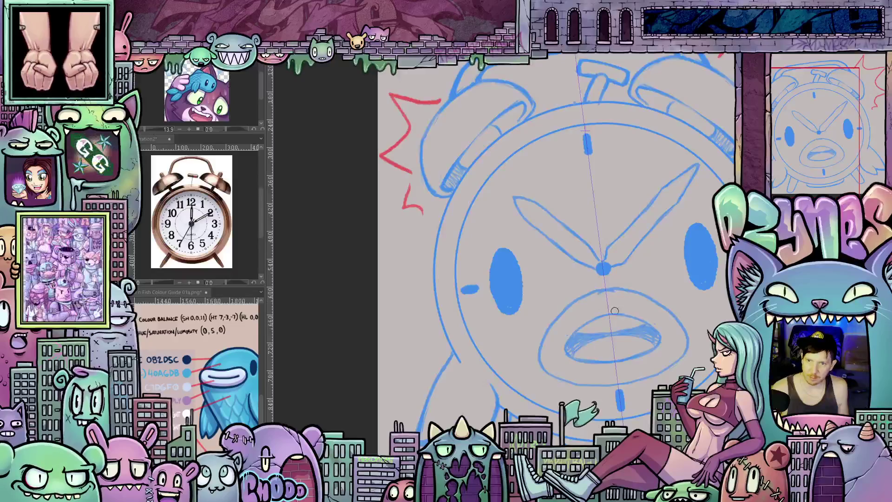
{"action": "scroll", "coordinate": [586, 333], "scroll_direction": "right", "scroll_amount": 4}
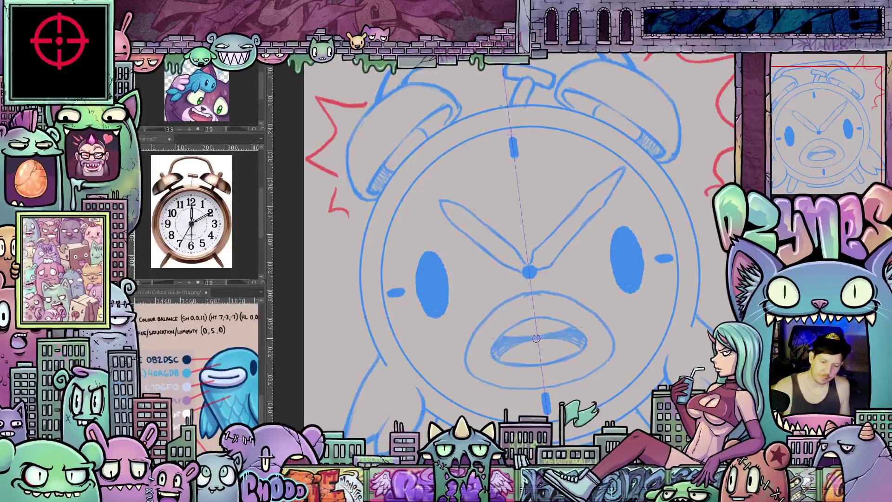
{"action": "scroll", "coordinate": [447, 401], "scroll_direction": "left", "scroll_amount": 4}
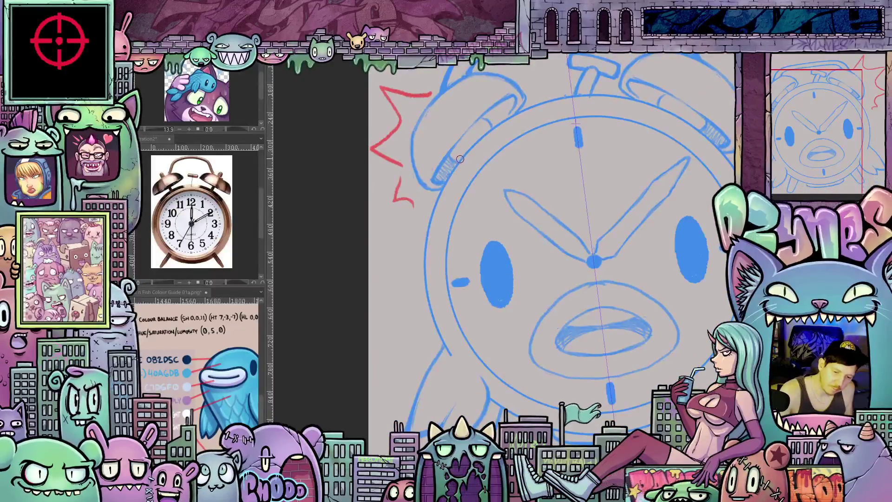
Ink the left side of the clock's outer rim in dark navy, rotating the view as needed
{"action": "mouse_move", "coordinate": [447, 177]}
{"action": "left_mouse_down"}
{"action": "mouse_move", "coordinate": [424, 267]}
{"action": "mouse_move", "coordinate": [433, 324]}
{"action": "mouse_move", "coordinate": [463, 368]}
{"action": "left_mouse_up"}
{"action": "mouse_move", "coordinate": [503, 392]}
{"action": "left_mouse_down"}
{"action": "mouse_move", "coordinate": [428, 386]}
{"action": "mouse_move", "coordinate": [431, 434]}
{"action": "left_mouse_up"}
{"action": "mouse_move", "coordinate": [503, 160]}
{"action": "left_mouse_down"}
{"action": "mouse_move", "coordinate": [495, 116]}
{"action": "mouse_move", "coordinate": [472, 152]}
{"action": "mouse_move", "coordinate": [453, 233]}
{"action": "left_mouse_up"}
{"action": "mouse_move", "coordinate": [469, 307]}
{"action": "left_mouse_down"}
{"action": "mouse_move", "coordinate": [452, 329]}
{"action": "mouse_move", "coordinate": [435, 307]}
{"action": "mouse_move", "coordinate": [439, 295]}
{"action": "mouse_move", "coordinate": [535, 269]}
{"action": "mouse_move", "coordinate": [669, 285]}
{"action": "mouse_move", "coordinate": [650, 297]}
{"action": "mouse_move", "coordinate": [623, 290]}
{"action": "mouse_move", "coordinate": [636, 285]}
{"action": "mouse_move", "coordinate": [504, 319]}
{"action": "left_mouse_up"}
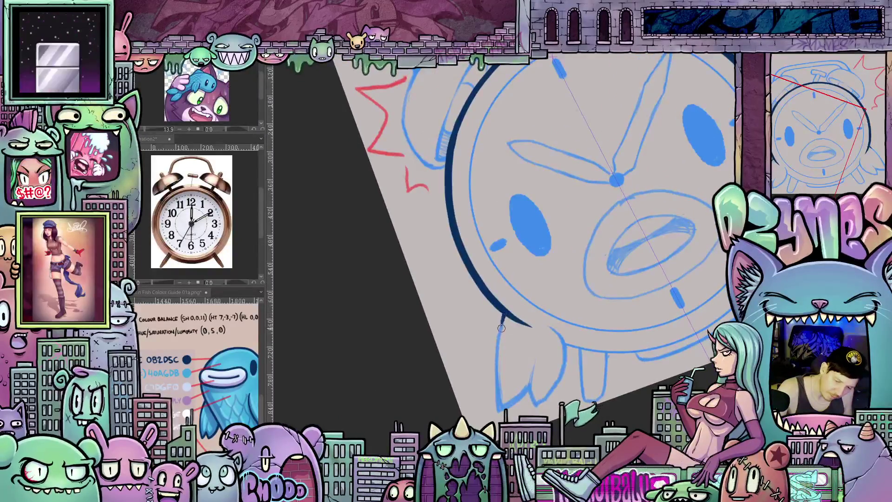
{"action": "left_click_drag", "start_coordinate": [504, 317], "coordinate": [497, 358]}
Ink the outline of the clock's pointed bottom-left foot
{"action": "mouse_move", "coordinate": [497, 397]}
{"action": "left_mouse_down"}
{"action": "mouse_move", "coordinate": [471, 390]}
{"action": "mouse_move", "coordinate": [316, 403]}
{"action": "mouse_move", "coordinate": [540, 369]}
{"action": "left_mouse_up"}
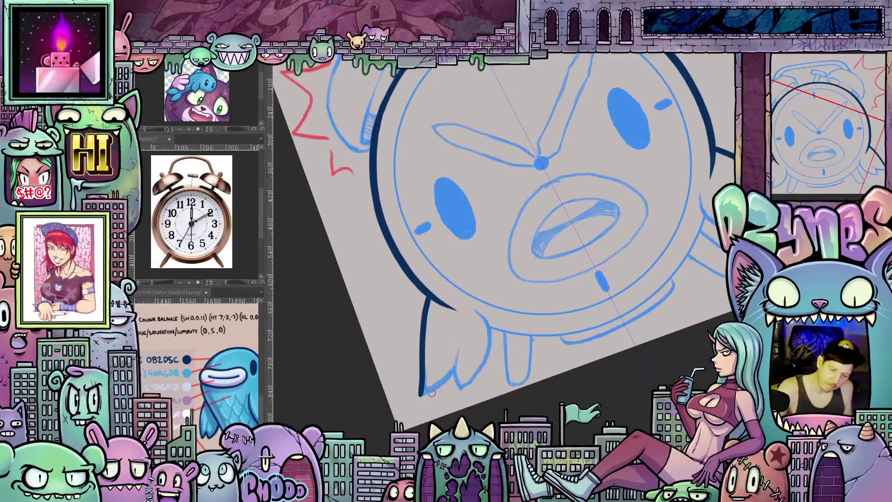
{"action": "mouse_move", "coordinate": [420, 396]}
{"action": "left_mouse_down"}
{"action": "mouse_move", "coordinate": [460, 364]}
{"action": "mouse_move", "coordinate": [462, 389]}
{"action": "mouse_move", "coordinate": [487, 326]}
{"action": "left_mouse_up"}
{"action": "mouse_move", "coordinate": [638, 330]}
{"action": "left_mouse_down"}
{"action": "mouse_move", "coordinate": [564, 391]}
{"action": "mouse_move", "coordinate": [439, 388]}
{"action": "left_mouse_up"}
{"action": "left_click_drag", "start_coordinate": [453, 346], "coordinate": [372, 420]}
{"action": "mouse_move", "coordinate": [589, 392]}
{"action": "left_mouse_down"}
{"action": "mouse_move", "coordinate": [488, 404]}
{"action": "mouse_move", "coordinate": [589, 392]}
{"action": "mouse_move", "coordinate": [675, 289]}
{"action": "left_mouse_up"}
Extend the navy outline down the clock's left edge and begin lasso-selecting the left foot
{"action": "mouse_move", "coordinate": [662, 344]}
{"action": "left_mouse_down"}
{"action": "mouse_move", "coordinate": [580, 289]}
{"action": "mouse_move", "coordinate": [474, 236]}
{"action": "left_mouse_up"}
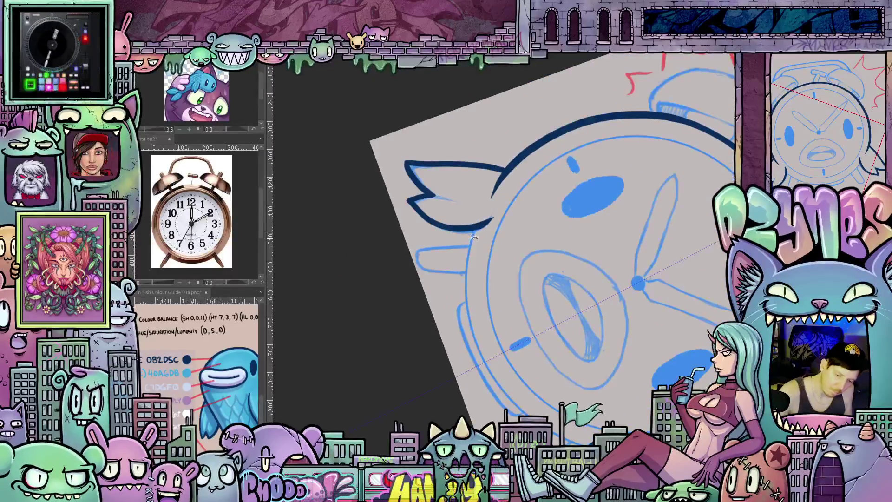
{"action": "left_click_drag", "start_coordinate": [478, 288], "coordinate": [460, 188]}
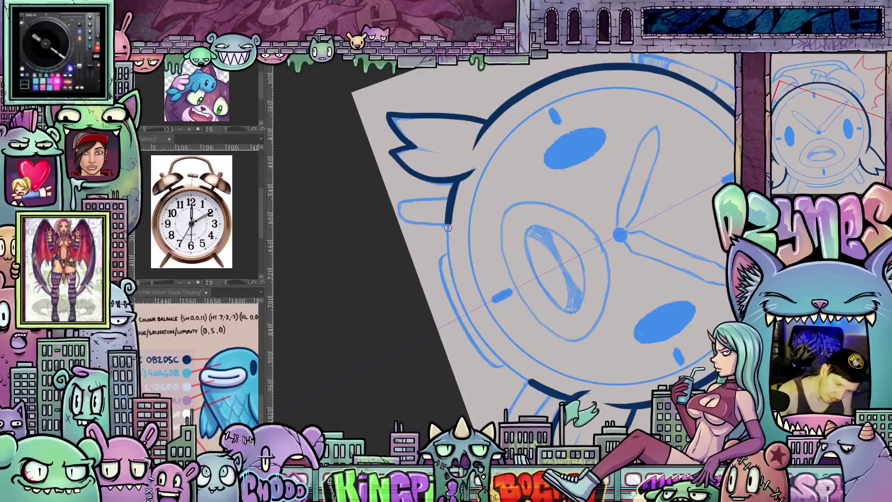
{"action": "mouse_move", "coordinate": [455, 288]}
{"action": "left_mouse_down"}
{"action": "mouse_move", "coordinate": [494, 356]}
{"action": "mouse_move", "coordinate": [528, 379]}
{"action": "mouse_move", "coordinate": [614, 368]}
{"action": "mouse_move", "coordinate": [647, 323]}
{"action": "left_mouse_up"}
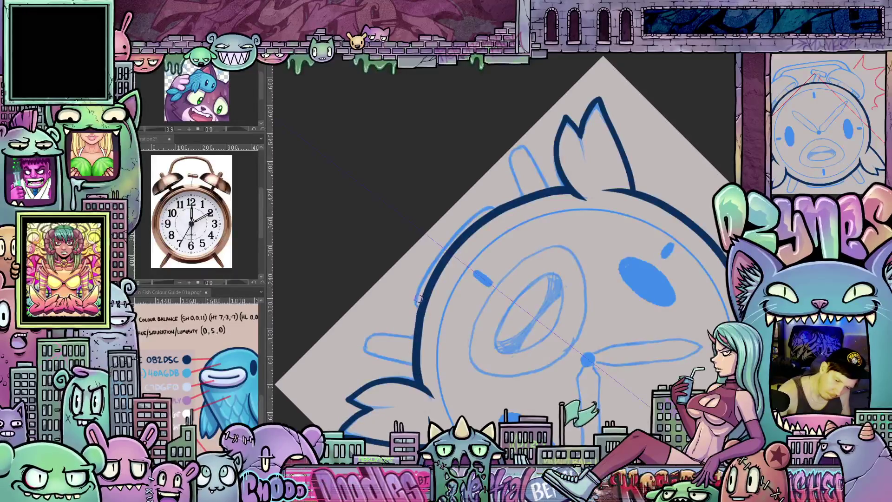
{"action": "left_click_drag", "start_coordinate": [577, 337], "coordinate": [642, 362]}
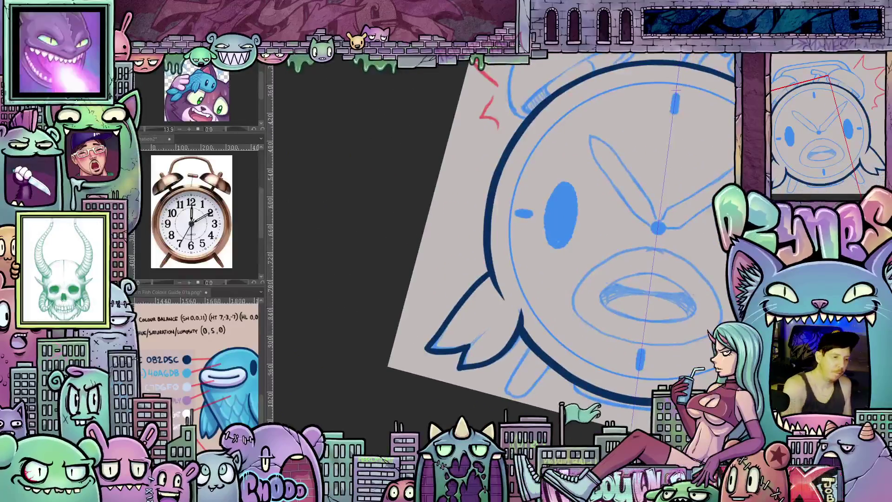
{"action": "mouse_move", "coordinate": [523, 300]}
{"action": "left_mouse_down"}
{"action": "mouse_move", "coordinate": [527, 323]}
{"action": "mouse_move", "coordinate": [515, 351]}
{"action": "mouse_move", "coordinate": [469, 379]}
{"action": "mouse_move", "coordinate": [463, 271]}
{"action": "left_mouse_up"}
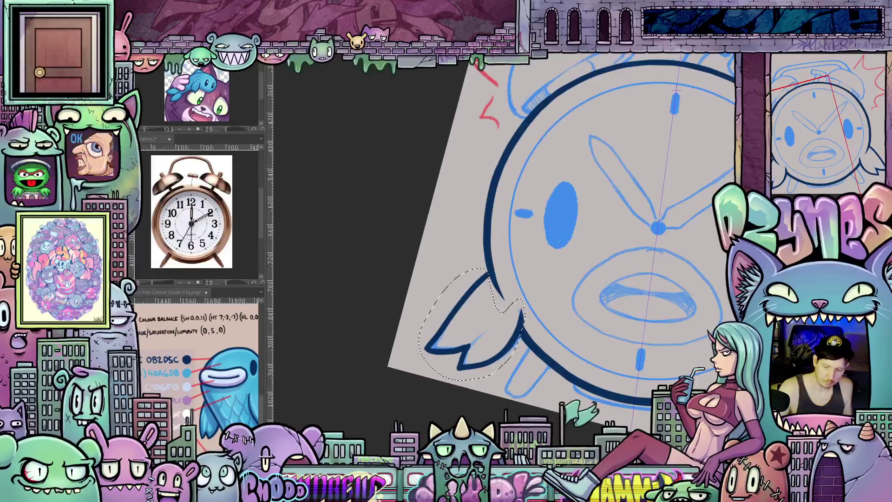
Finish selecting the left foot and rotate it about 20° clockwise with Transform
{"action": "mouse_move", "coordinate": [673, 414]}
{"action": "left_mouse_down"}
{"action": "mouse_move", "coordinate": [548, 379]}
{"action": "mouse_move", "coordinate": [593, 395]}
{"action": "left_mouse_up"}
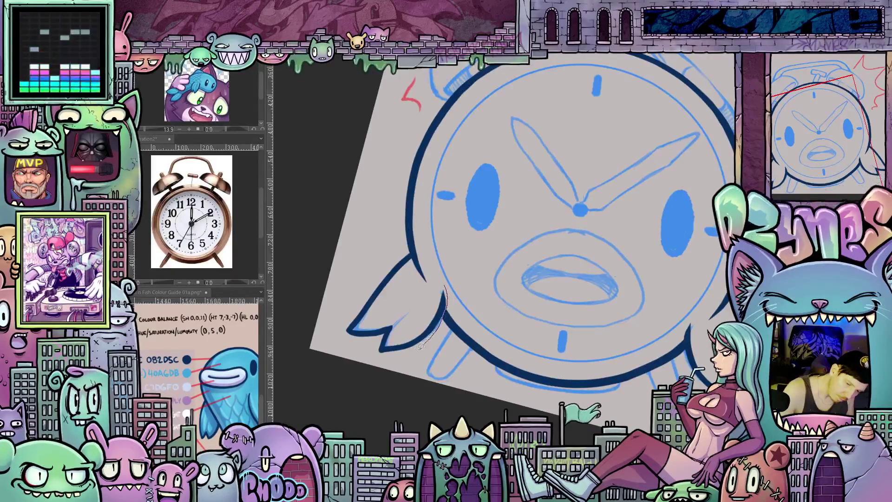
{"action": "mouse_move", "coordinate": [324, 335]}
{"action": "left_mouse_down"}
{"action": "mouse_move", "coordinate": [322, 306]}
{"action": "mouse_move", "coordinate": [358, 267]}
{"action": "mouse_move", "coordinate": [414, 259]}
{"action": "mouse_move", "coordinate": [445, 301]}
{"action": "left_mouse_up"}
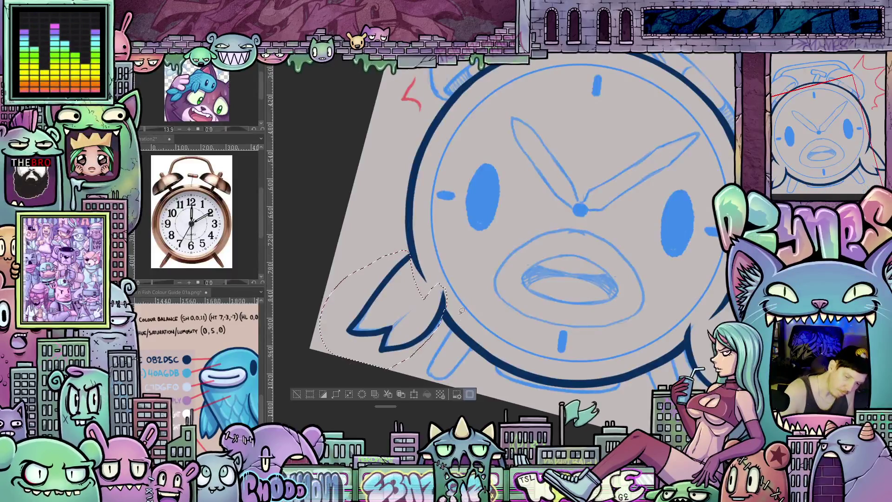
{"action": "left_click", "coordinate": [414, 394]}
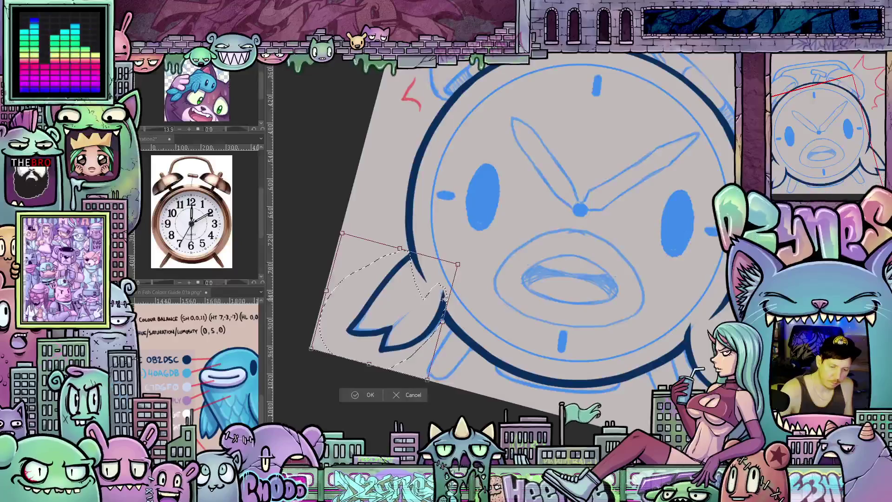
{"action": "left_click_drag", "start_coordinate": [488, 274], "coordinate": [485, 321]}
{"action": "mouse_move", "coordinate": [426, 321]}
{"action": "left_mouse_down"}
{"action": "mouse_move", "coordinate": [417, 320]}
{"action": "mouse_move", "coordinate": [429, 318]}
{"action": "left_mouse_up"}
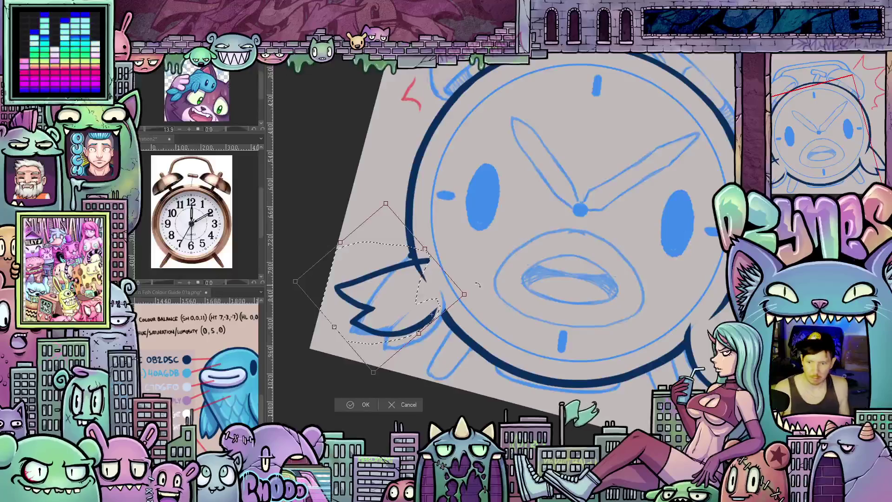
Nudge the foot left and down against the rim and confirm the transform
{"action": "scroll", "coordinate": [511, 291], "scroll_direction": "down", "scroll_amount": 5}
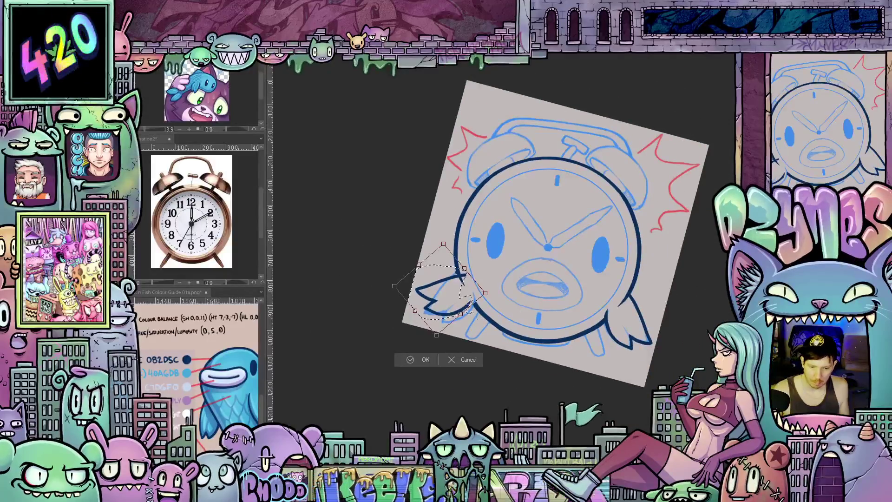
{"action": "left_click_drag", "start_coordinate": [458, 311], "coordinate": [463, 309]}
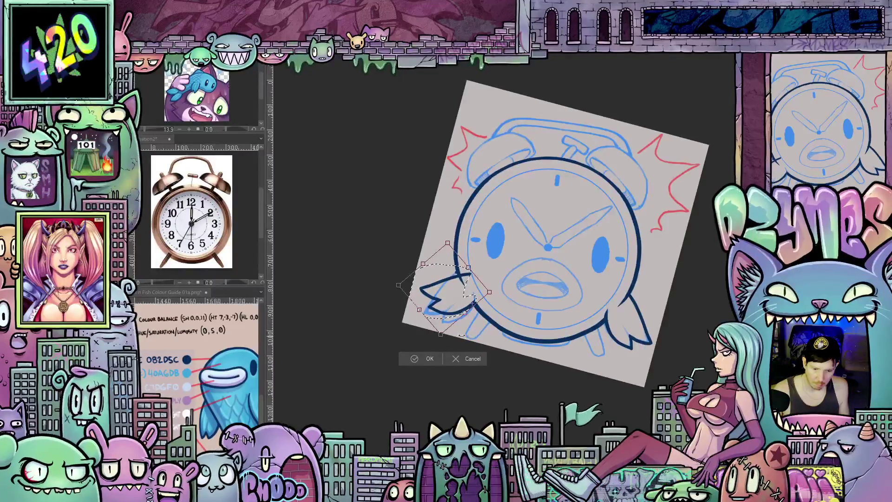
{"action": "scroll", "coordinate": [461, 336], "scroll_direction": "up", "scroll_amount": 2}
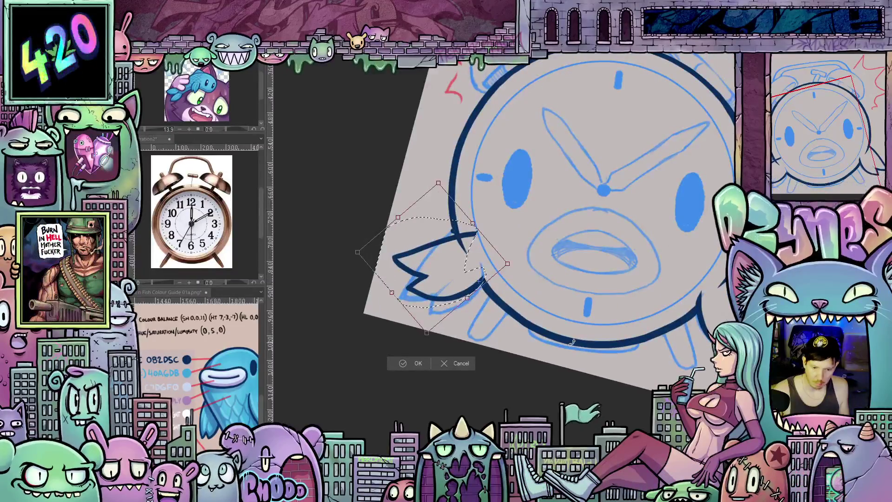
{"action": "key", "text": "Return"}
{"action": "scroll", "coordinate": [512, 344], "scroll_direction": "down", "scroll_amount": 3}
{"action": "left_click_drag", "start_coordinate": [559, 349], "coordinate": [546, 361]}
{"action": "key", "text": "ctrl+t"}
{"action": "scroll", "coordinate": [530, 311], "scroll_direction": "up", "scroll_amount": 2}
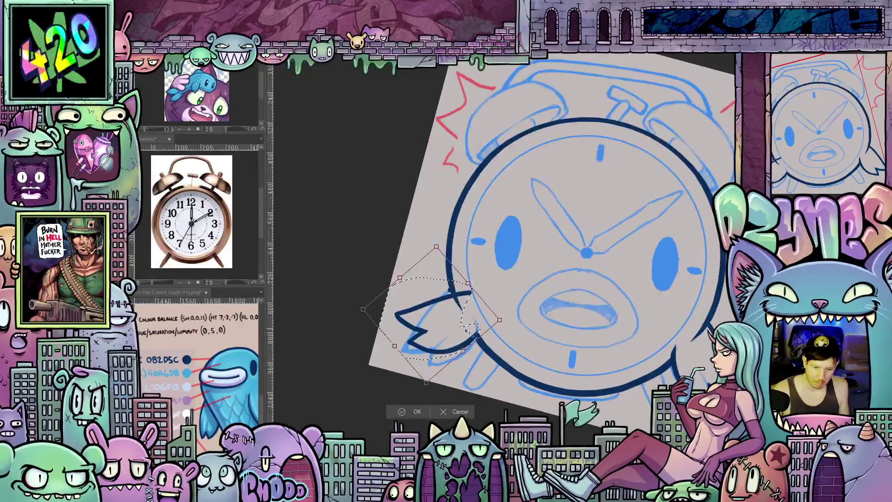
{"action": "left_click_drag", "start_coordinate": [461, 343], "coordinate": [458, 347]}
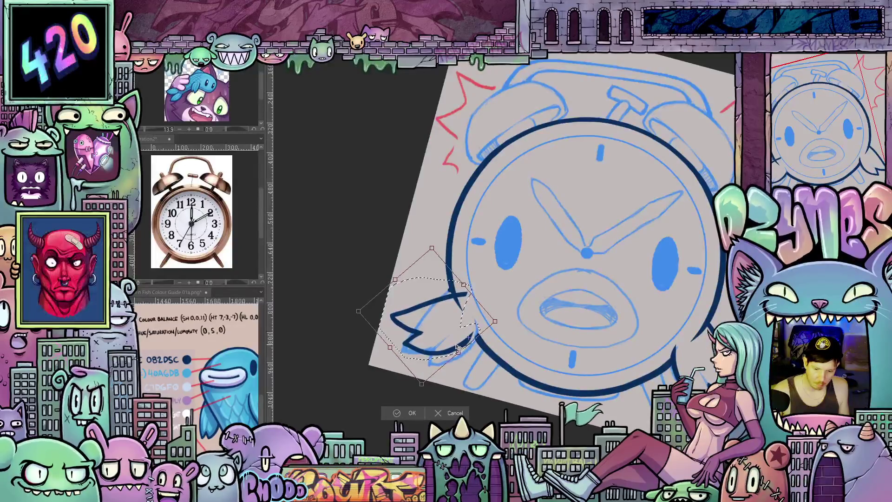
{"action": "scroll", "coordinate": [448, 334], "scroll_direction": "up", "scroll_amount": 1}
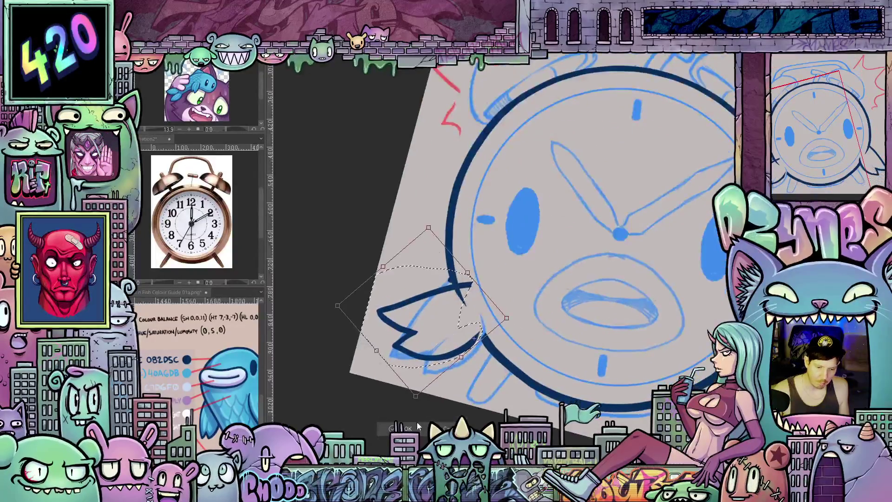
{"action": "left_click", "coordinate": [411, 429]}
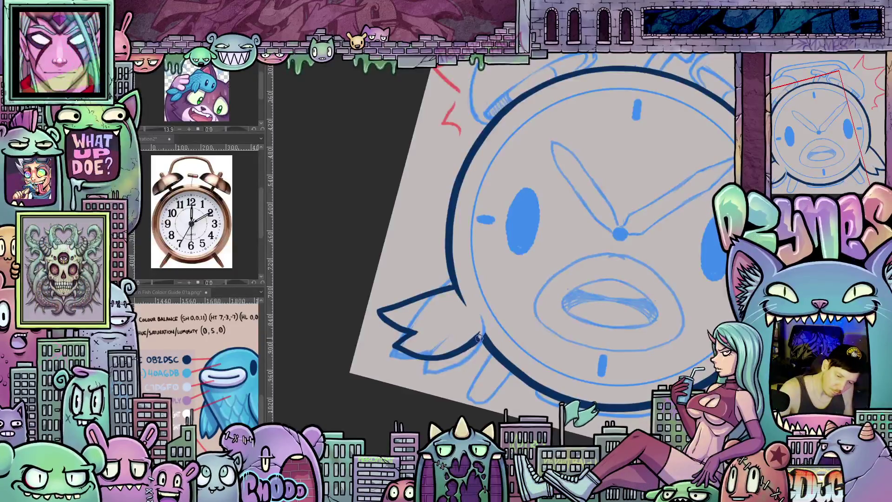
Pan, tilt and reset the view rotation so the clock's lower rim sits upright for inking
{"action": "mouse_move", "coordinate": [652, 379]}
{"action": "left_mouse_down"}
{"action": "mouse_move", "coordinate": [706, 294]}
{"action": "mouse_move", "coordinate": [424, 317]}
{"action": "left_mouse_up"}
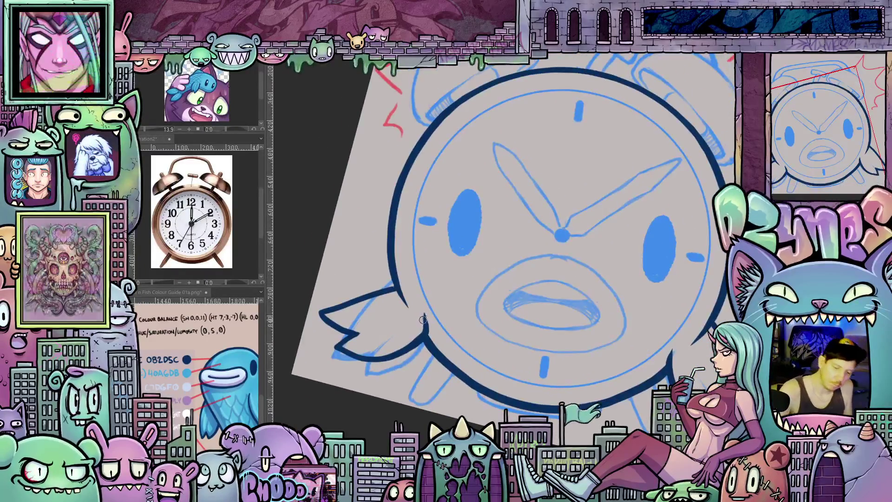
{"action": "left_click_drag", "start_coordinate": [330, 347], "coordinate": [386, 356]}
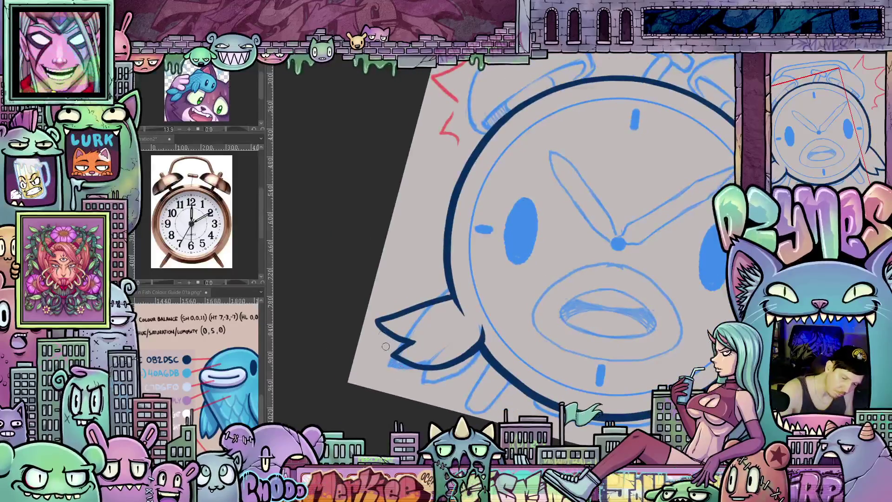
{"action": "mouse_move", "coordinate": [476, 330]}
{"action": "left_mouse_down"}
{"action": "mouse_move", "coordinate": [643, 354]}
{"action": "mouse_move", "coordinate": [587, 378]}
{"action": "mouse_move", "coordinate": [607, 406]}
{"action": "left_mouse_up"}
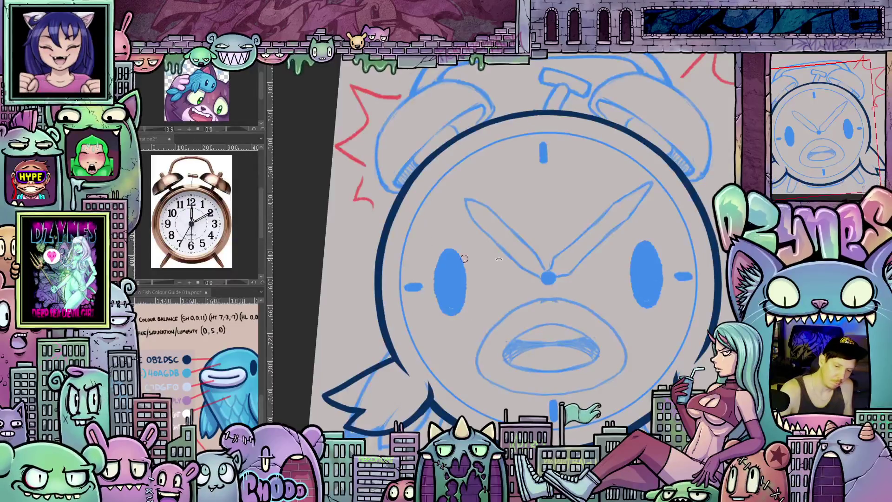
{"action": "mouse_move", "coordinate": [464, 259]}
{"action": "left_mouse_down"}
{"action": "mouse_move", "coordinate": [427, 279]}
{"action": "mouse_move", "coordinate": [377, 258]}
{"action": "left_mouse_up"}
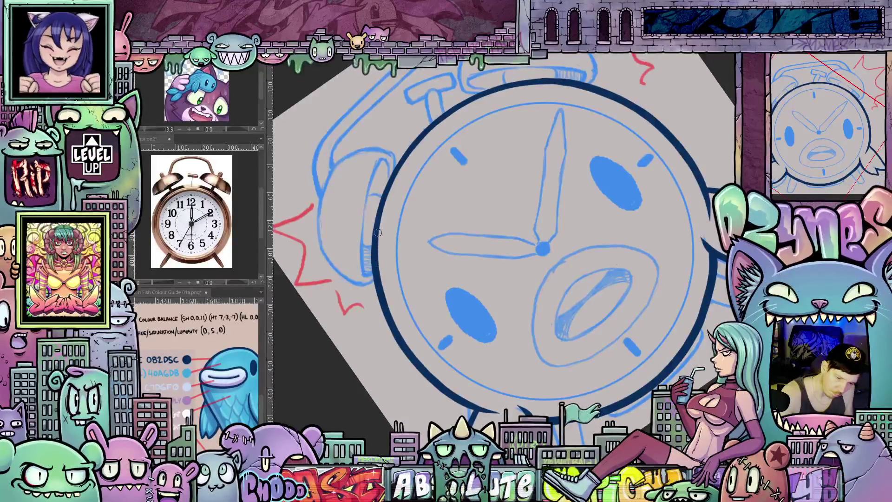
{"action": "key", "text": "5"}
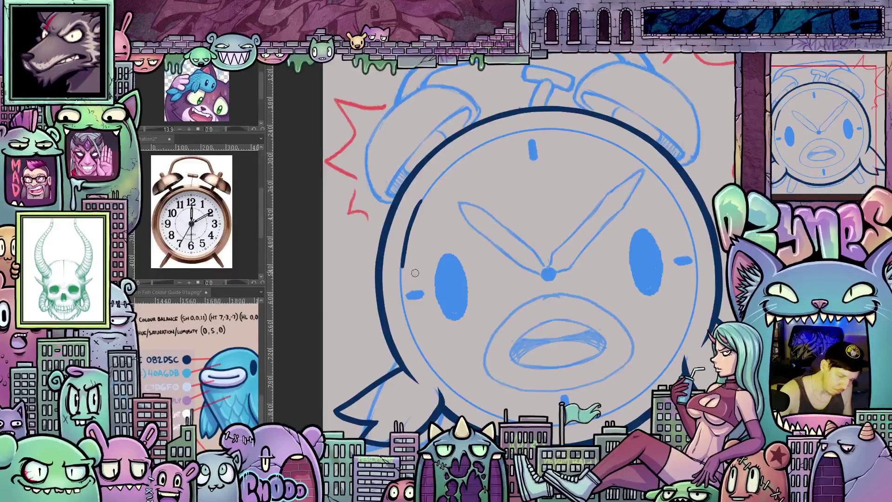
{"action": "mouse_move", "coordinate": [680, 403]}
{"action": "left_mouse_down"}
{"action": "mouse_move", "coordinate": [644, 399]}
{"action": "mouse_move", "coordinate": [714, 277]}
{"action": "mouse_move", "coordinate": [687, 285]}
{"action": "left_mouse_up"}
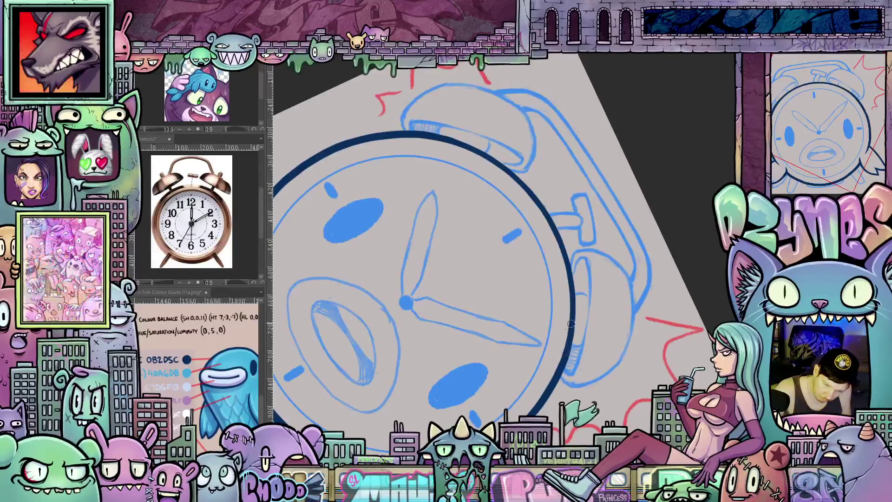
{"action": "left_click_drag", "start_coordinate": [574, 308], "coordinate": [599, 219]}
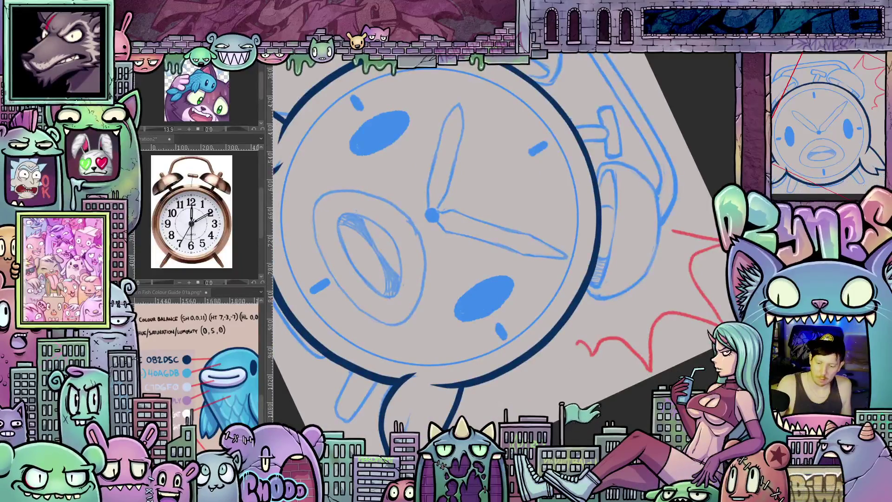
{"action": "mouse_move", "coordinate": [549, 140]}
{"action": "left_mouse_down"}
{"action": "mouse_move", "coordinate": [604, 176]}
{"action": "mouse_move", "coordinate": [646, 223]}
{"action": "mouse_move", "coordinate": [671, 325]}
{"action": "mouse_move", "coordinate": [517, 348]}
{"action": "left_mouse_up"}
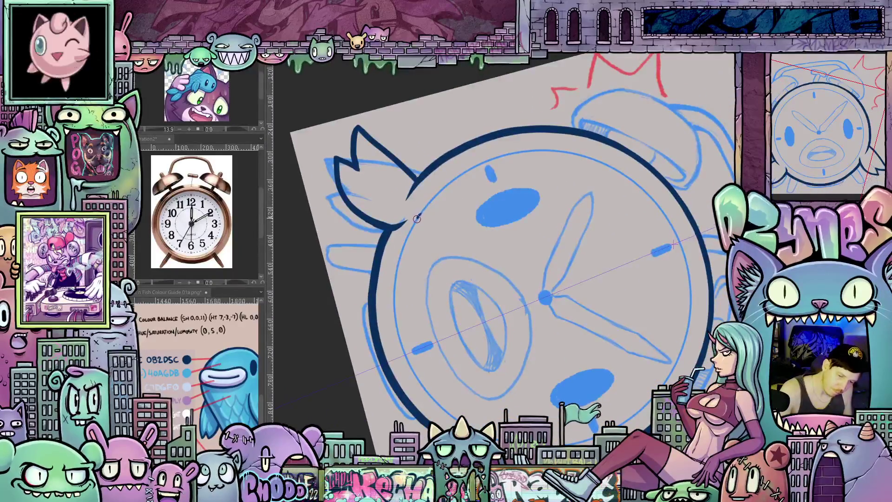
Continue the navy stroke down the inner ring's left side, then zoom out to view the whole clock
{"action": "left_click_drag", "start_coordinate": [407, 237], "coordinate": [401, 259]}
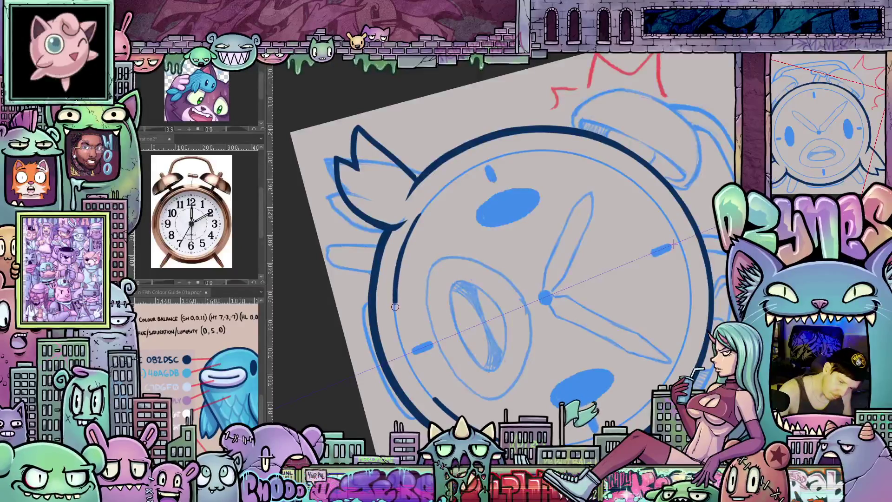
{"action": "mouse_move", "coordinate": [455, 399]}
{"action": "left_mouse_down"}
{"action": "mouse_move", "coordinate": [643, 344]}
{"action": "mouse_move", "coordinate": [547, 322]}
{"action": "left_mouse_up"}
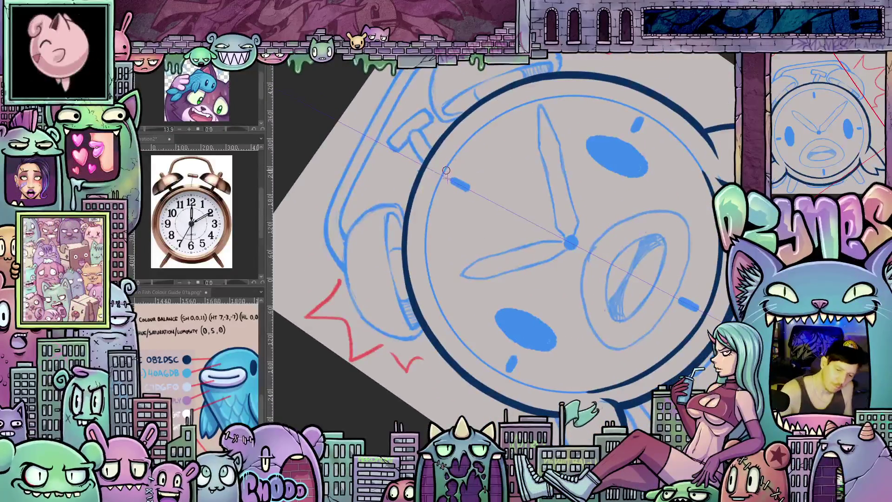
{"action": "mouse_move", "coordinate": [433, 201]}
{"action": "left_mouse_down"}
{"action": "mouse_move", "coordinate": [427, 269]}
{"action": "mouse_move", "coordinate": [443, 314]}
{"action": "left_mouse_up"}
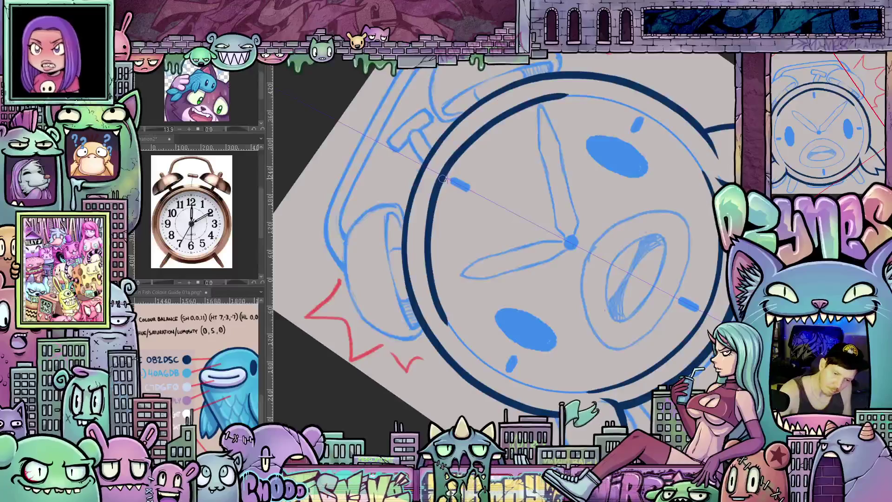
{"action": "mouse_move", "coordinate": [611, 231]}
{"action": "left_mouse_down"}
{"action": "mouse_move", "coordinate": [597, 198]}
{"action": "mouse_move", "coordinate": [542, 150]}
{"action": "left_mouse_up"}
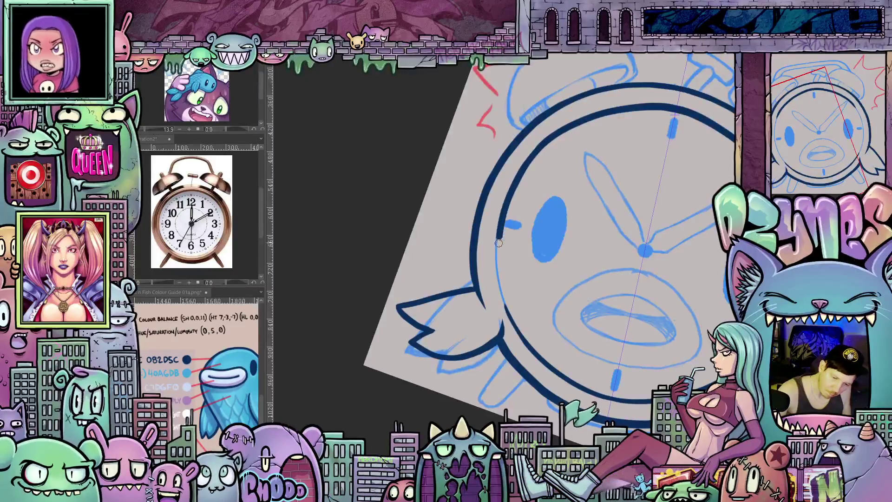
{"action": "mouse_move", "coordinate": [500, 279]}
{"action": "left_mouse_down"}
{"action": "mouse_move", "coordinate": [518, 330]}
{"action": "mouse_move", "coordinate": [479, 334]}
{"action": "left_mouse_up"}
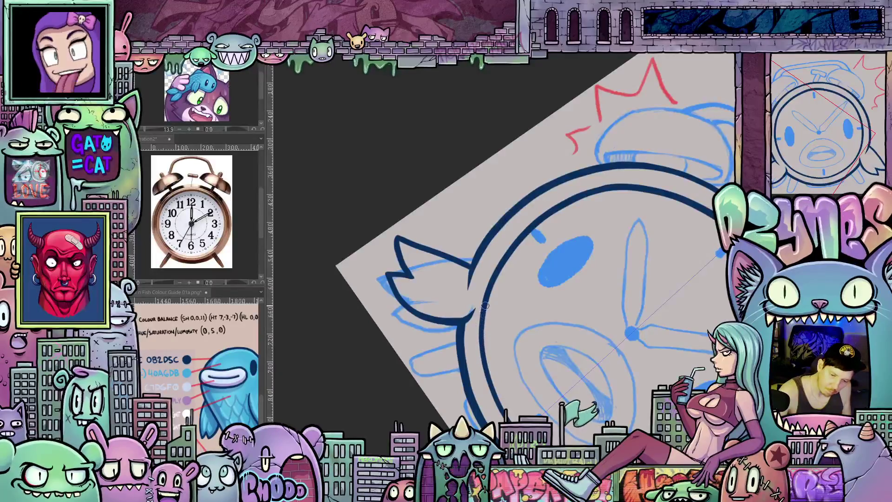
{"action": "left_click_drag", "start_coordinate": [590, 300], "coordinate": [487, 270]}
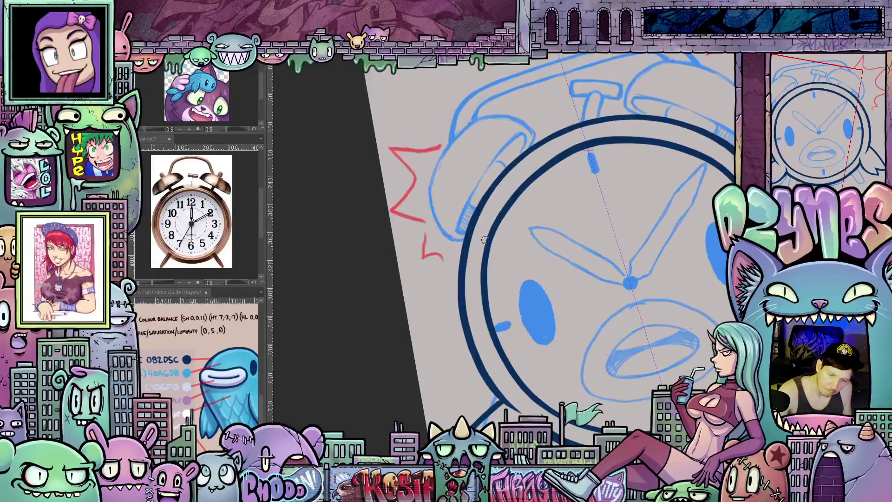
{"action": "left_click_drag", "start_coordinate": [592, 222], "coordinate": [649, 341]}
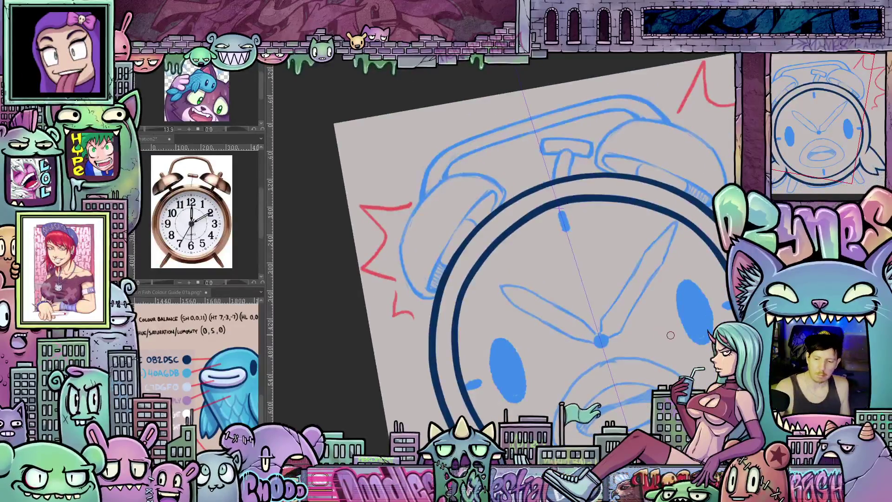
{"action": "scroll", "coordinate": [670, 335], "scroll_direction": "down", "scroll_amount": 5}
{"action": "left_click_drag", "start_coordinate": [541, 269], "coordinate": [543, 291]}
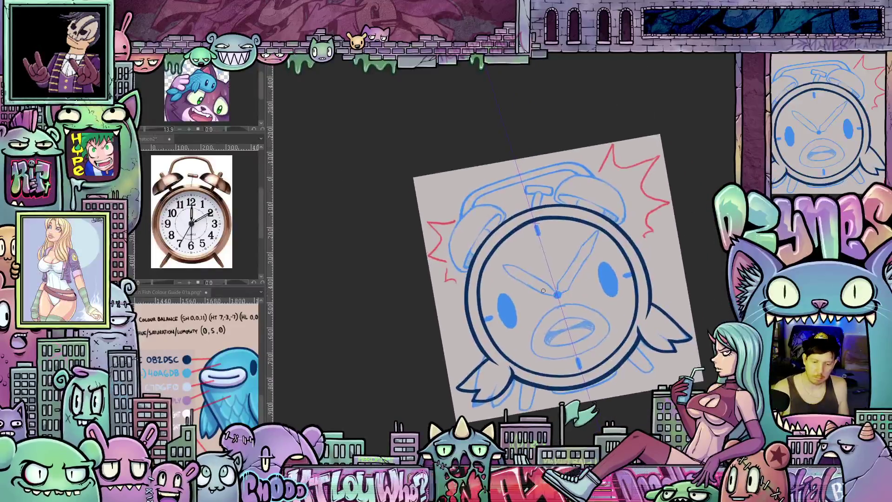
Ink the left leg, mirrored onto the right leg, then ink the clock's left outer edge
{"action": "scroll", "coordinate": [520, 261], "scroll_direction": "up", "scroll_amount": 5}
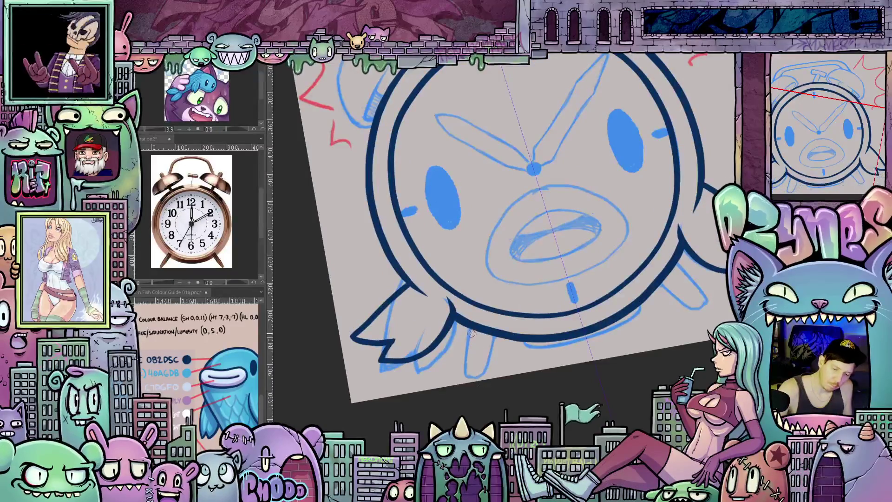
{"action": "left_click_drag", "start_coordinate": [467, 326], "coordinate": [473, 378]}
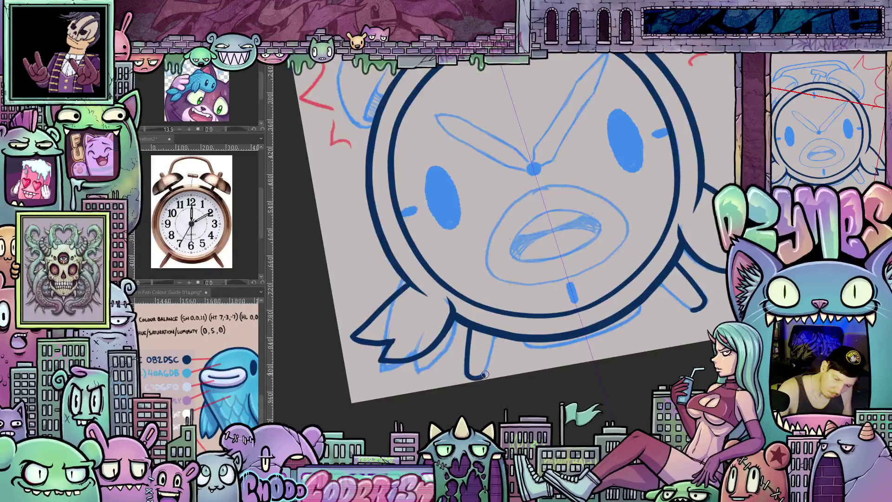
{"action": "left_click_drag", "start_coordinate": [494, 335], "coordinate": [478, 377]}
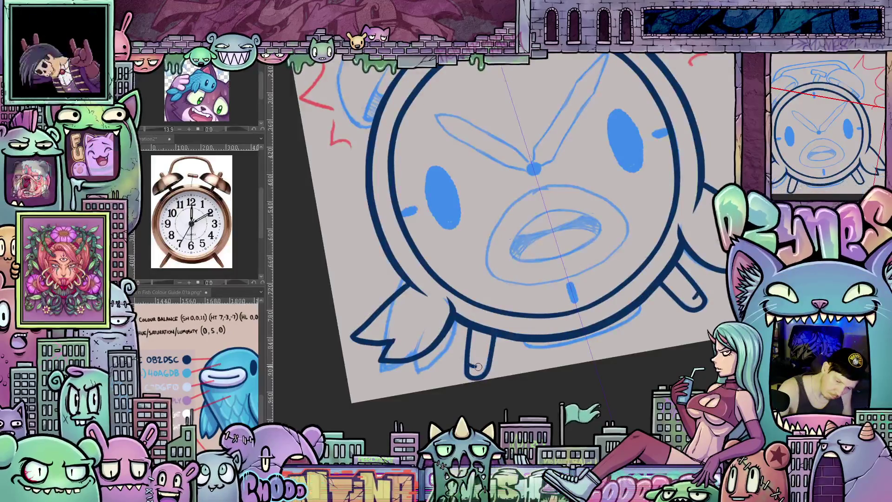
{"action": "left_click_drag", "start_coordinate": [478, 366], "coordinate": [437, 406]}
{"action": "mouse_move", "coordinate": [608, 406]}
{"action": "left_mouse_down"}
{"action": "mouse_move", "coordinate": [442, 325]}
{"action": "mouse_move", "coordinate": [400, 290]}
{"action": "left_mouse_up"}
{"action": "mouse_move", "coordinate": [409, 218]}
{"action": "left_mouse_down"}
{"action": "mouse_move", "coordinate": [397, 224]}
{"action": "mouse_move", "coordinate": [392, 298]}
{"action": "left_mouse_up"}
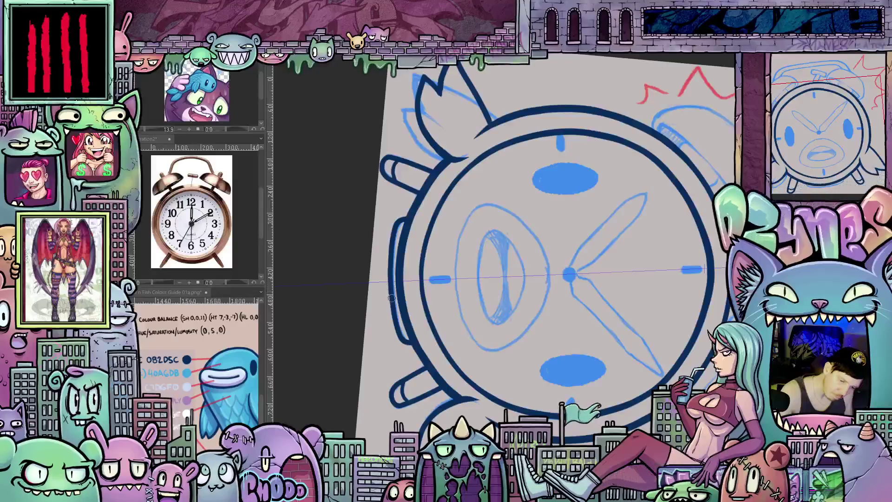
Trace the left bell's outer edge and add a small loop, mirrored onto the other bell
{"action": "mouse_move", "coordinate": [408, 346]}
{"action": "left_mouse_down"}
{"action": "mouse_move", "coordinate": [581, 241]}
{"action": "mouse_move", "coordinate": [647, 225]}
{"action": "mouse_move", "coordinate": [608, 365]}
{"action": "left_mouse_up"}
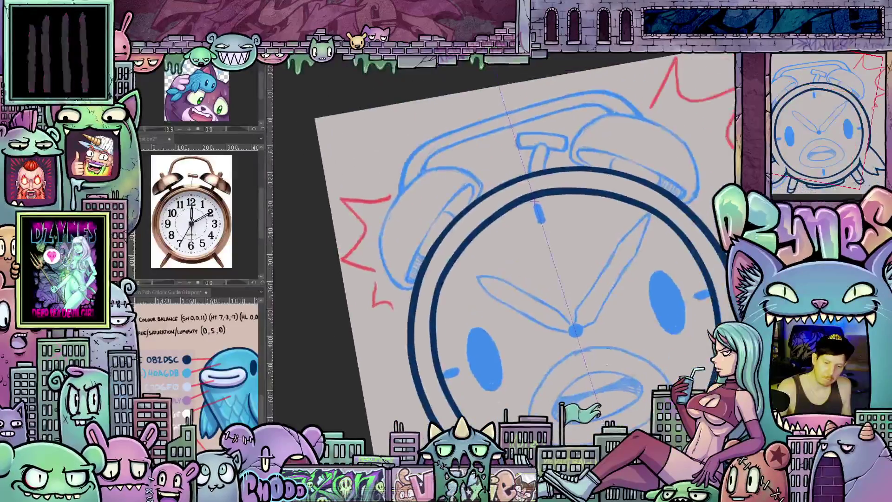
{"action": "left_click_drag", "start_coordinate": [640, 327], "coordinate": [660, 261]}
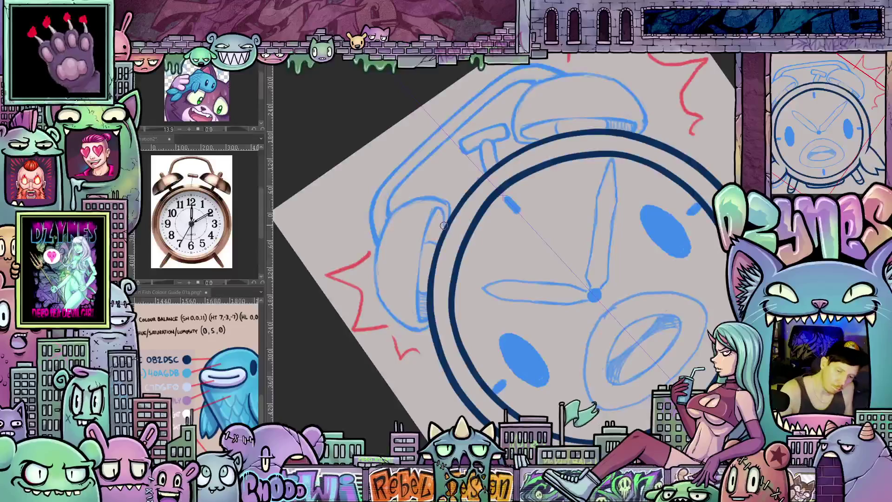
{"action": "mouse_move", "coordinate": [444, 230]}
{"action": "left_mouse_down"}
{"action": "mouse_move", "coordinate": [441, 212]}
{"action": "mouse_move", "coordinate": [423, 249]}
{"action": "mouse_move", "coordinate": [416, 306]}
{"action": "mouse_move", "coordinate": [416, 257]}
{"action": "mouse_move", "coordinate": [399, 255]}
{"action": "mouse_move", "coordinate": [392, 233]}
{"action": "mouse_move", "coordinate": [408, 186]}
{"action": "mouse_move", "coordinate": [432, 209]}
{"action": "mouse_move", "coordinate": [389, 289]}
{"action": "left_mouse_up"}
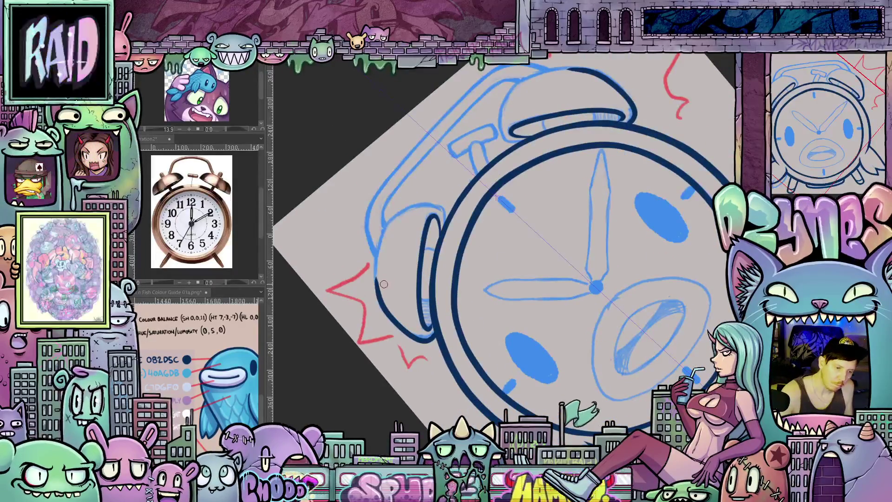
{"action": "mouse_move", "coordinate": [384, 308]}
{"action": "left_mouse_down"}
{"action": "mouse_move", "coordinate": [378, 232]}
{"action": "mouse_move", "coordinate": [400, 218]}
{"action": "left_mouse_up"}
{"action": "mouse_move", "coordinate": [382, 247]}
{"action": "left_mouse_down"}
{"action": "mouse_move", "coordinate": [370, 249]}
{"action": "mouse_move", "coordinate": [365, 271]}
{"action": "mouse_move", "coordinate": [401, 259]}
{"action": "mouse_move", "coordinate": [429, 221]}
{"action": "mouse_move", "coordinate": [447, 256]}
{"action": "mouse_move", "coordinate": [441, 265]}
{"action": "mouse_move", "coordinate": [500, 353]}
{"action": "mouse_move", "coordinate": [458, 344]}
{"action": "left_mouse_up"}
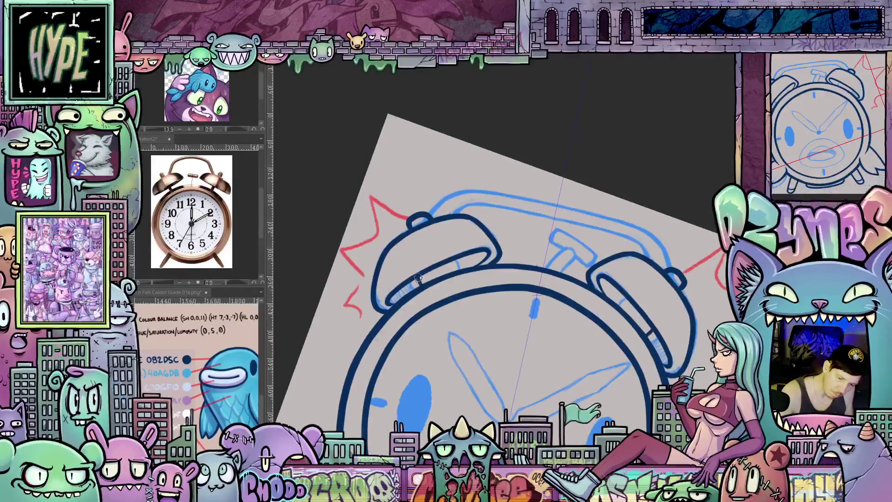
Add a rim tick and extra outer edge line to the bells, then ink the mirrored upper-left outline
{"action": "mouse_move", "coordinate": [456, 260]}
{"action": "left_mouse_down"}
{"action": "mouse_move", "coordinate": [494, 311]}
{"action": "mouse_move", "coordinate": [464, 321]}
{"action": "mouse_move", "coordinate": [464, 340]}
{"action": "left_mouse_up"}
{"action": "mouse_move", "coordinate": [472, 306]}
{"action": "left_mouse_down"}
{"action": "mouse_move", "coordinate": [596, 305]}
{"action": "mouse_move", "coordinate": [359, 326]}
{"action": "left_mouse_up"}
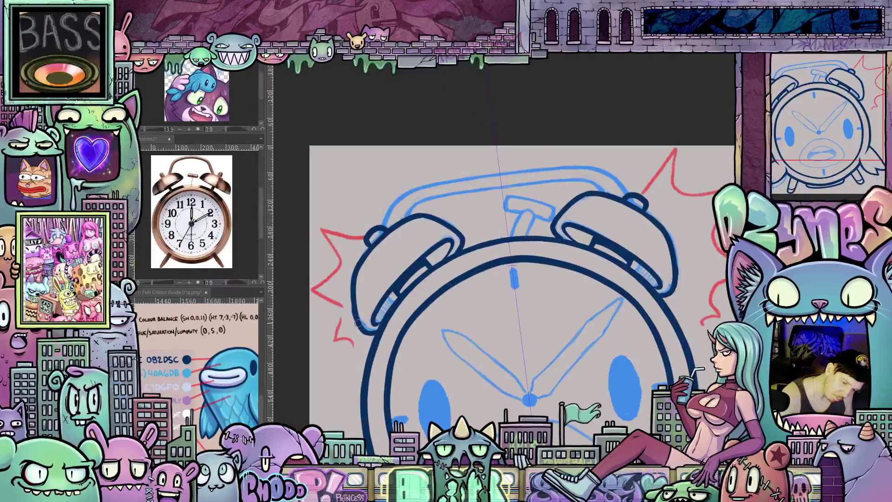
{"action": "left_click_drag", "start_coordinate": [354, 309], "coordinate": [352, 279]}
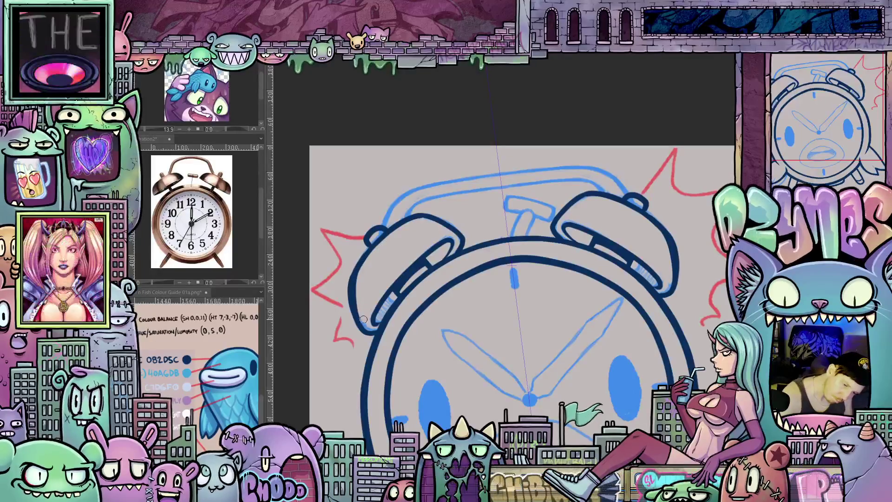
{"action": "left_click_drag", "start_coordinate": [449, 240], "coordinate": [380, 311]}
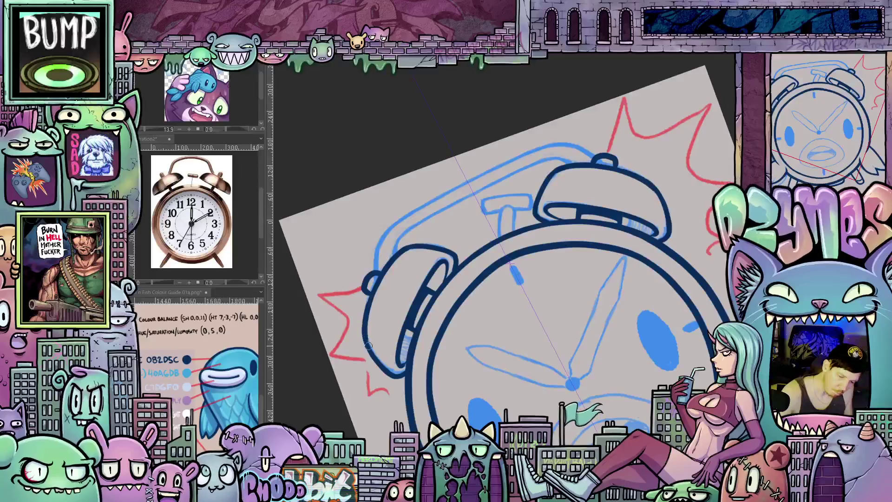
{"action": "mouse_move", "coordinate": [421, 374]}
{"action": "left_mouse_down"}
{"action": "mouse_move", "coordinate": [614, 353]}
{"action": "mouse_move", "coordinate": [625, 260]}
{"action": "mouse_move", "coordinate": [610, 358]}
{"action": "mouse_move", "coordinate": [514, 316]}
{"action": "left_mouse_up"}
{"action": "mouse_move", "coordinate": [379, 370]}
{"action": "left_mouse_down"}
{"action": "mouse_move", "coordinate": [464, 168]}
{"action": "mouse_move", "coordinate": [441, 204]}
{"action": "mouse_move", "coordinate": [429, 306]}
{"action": "left_mouse_up"}
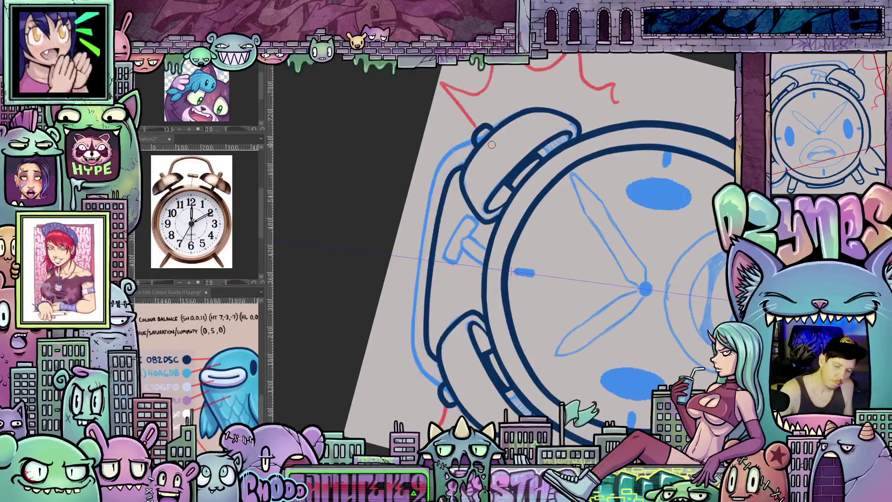
{"action": "mouse_move", "coordinate": [477, 144]}
{"action": "left_mouse_down"}
{"action": "mouse_move", "coordinate": [437, 167]}
{"action": "mouse_move", "coordinate": [414, 251]}
{"action": "mouse_move", "coordinate": [412, 316]}
{"action": "left_mouse_up"}
{"action": "left_click_drag", "start_coordinate": [519, 260], "coordinate": [575, 382]}
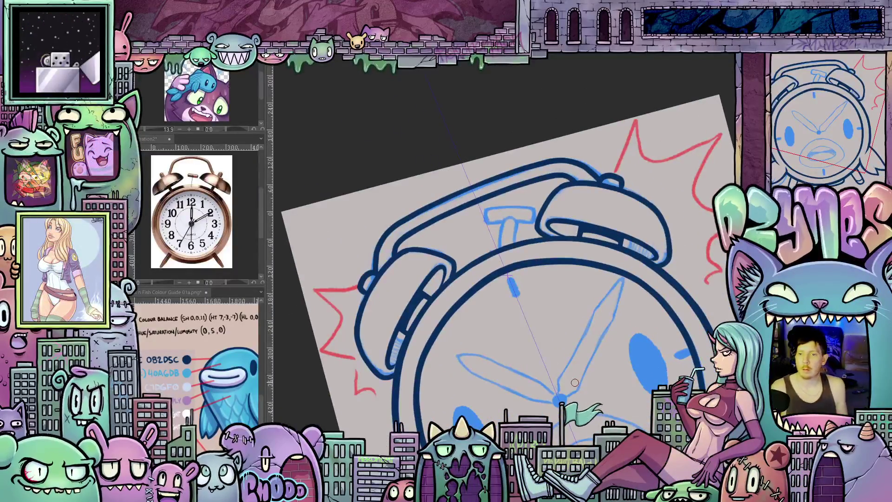